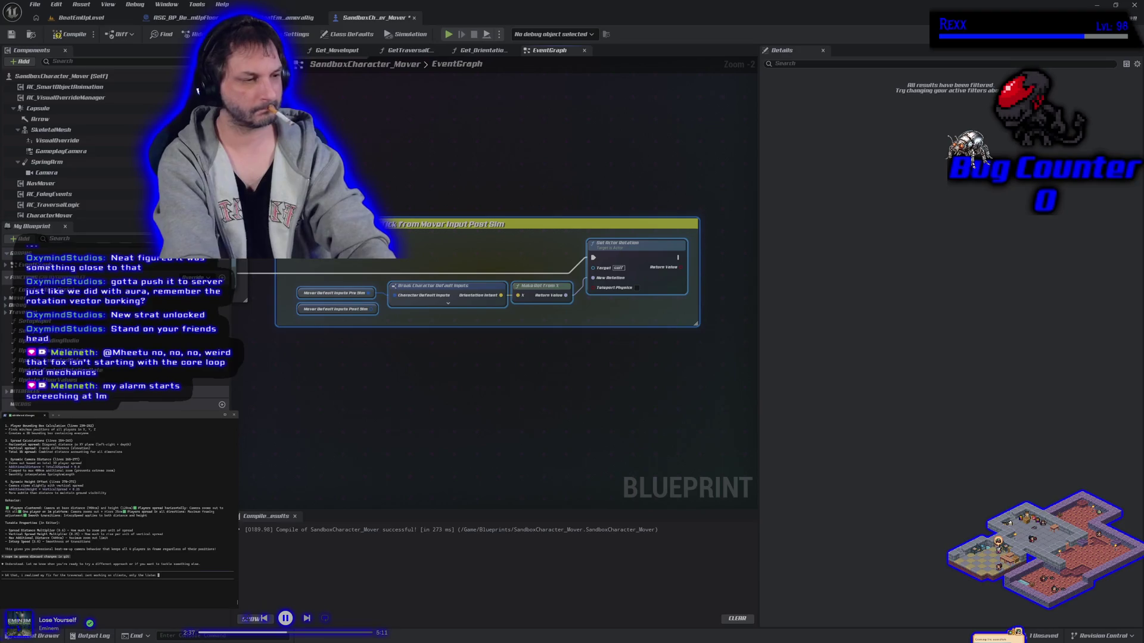
# Step: Ask the terminal assistant whether the actor rotation needs replicating
pyautogui.write('rver. do i need to replicate')
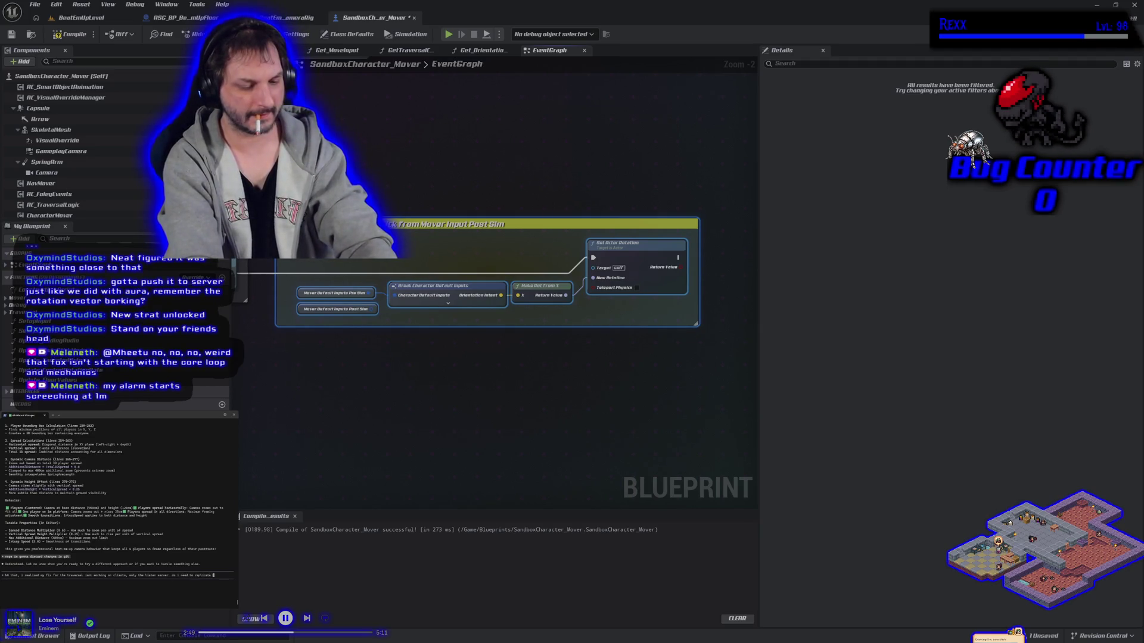
pyautogui.write('here?')
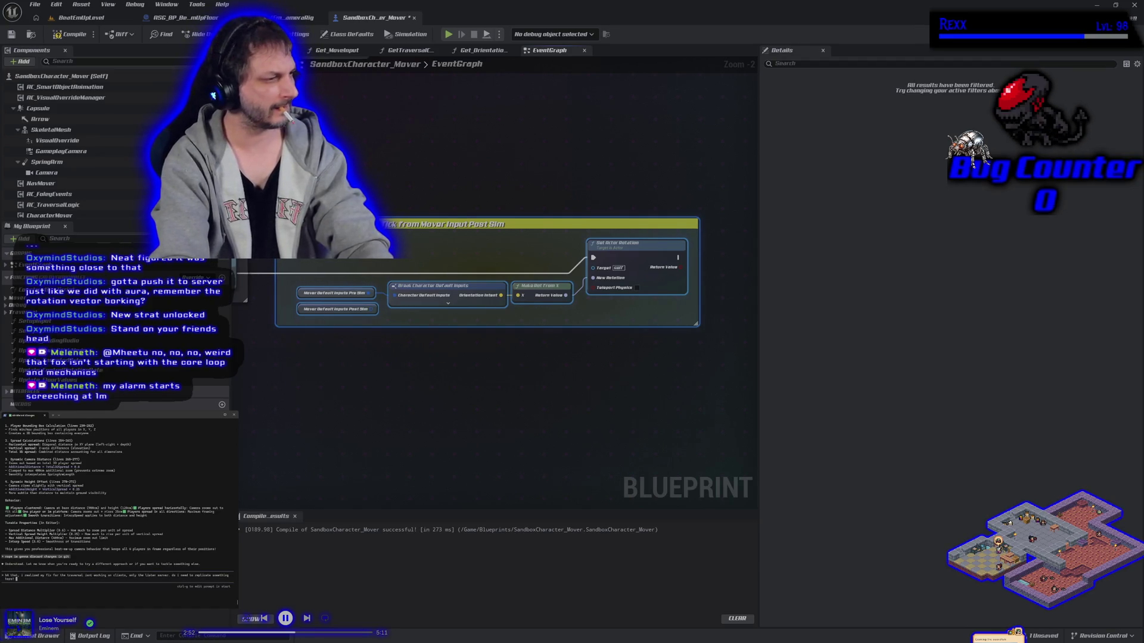
pyautogui.press('Return')
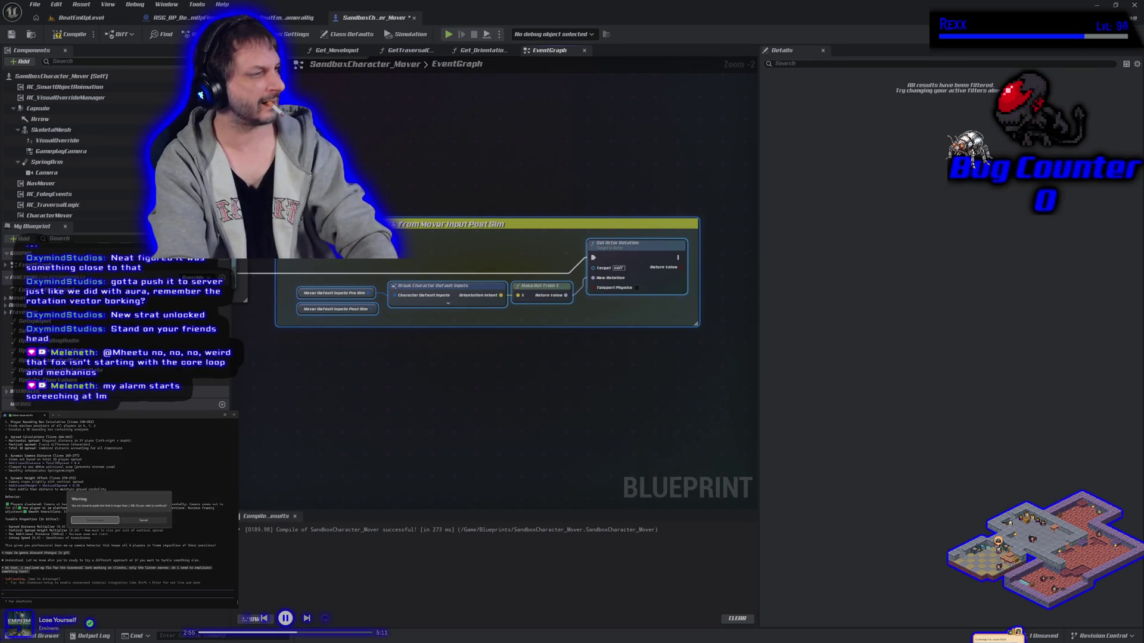
# Step: Paste the copied blueprint node text into the assistant prompt and send it
pyautogui.hotkey('ctrl', 'v')
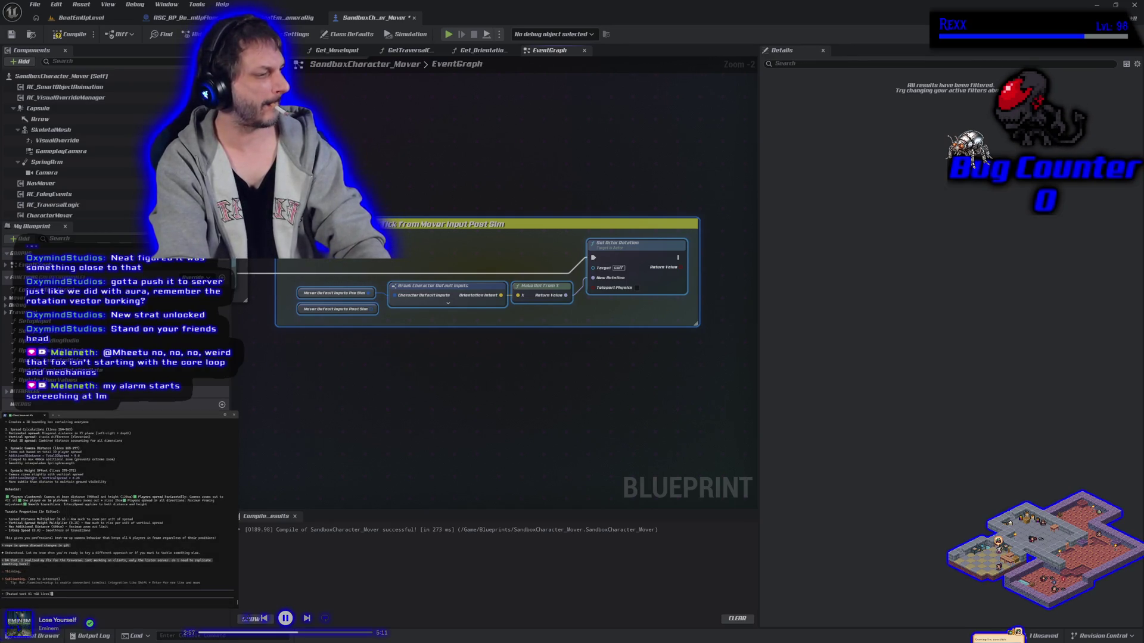
pyautogui.press('Return')
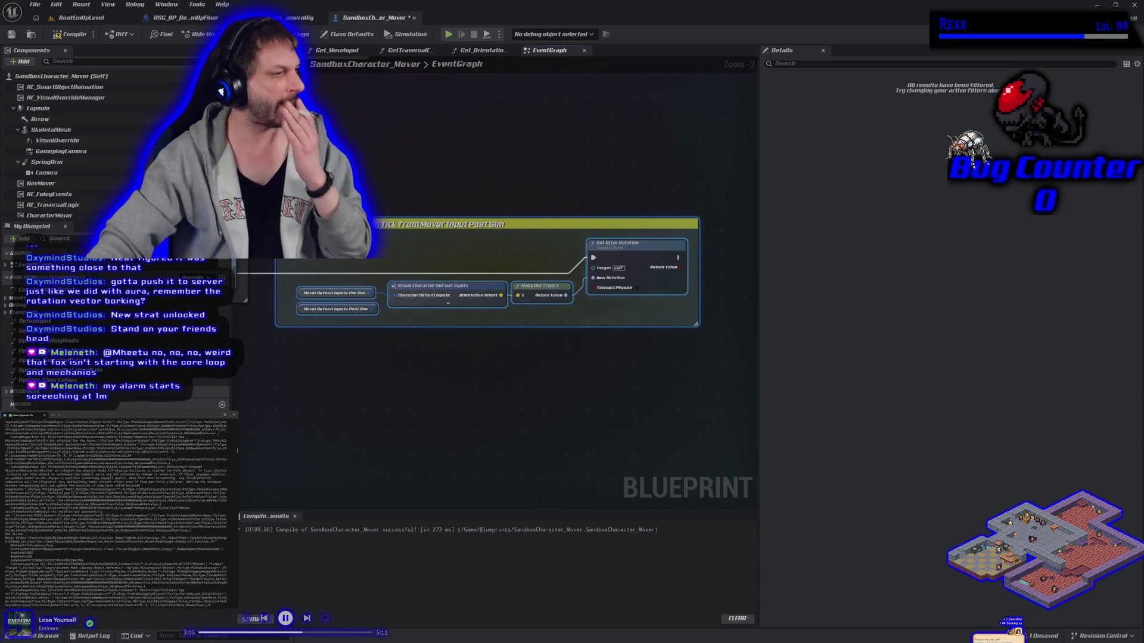
pyautogui.scroll(2, 164, 528)
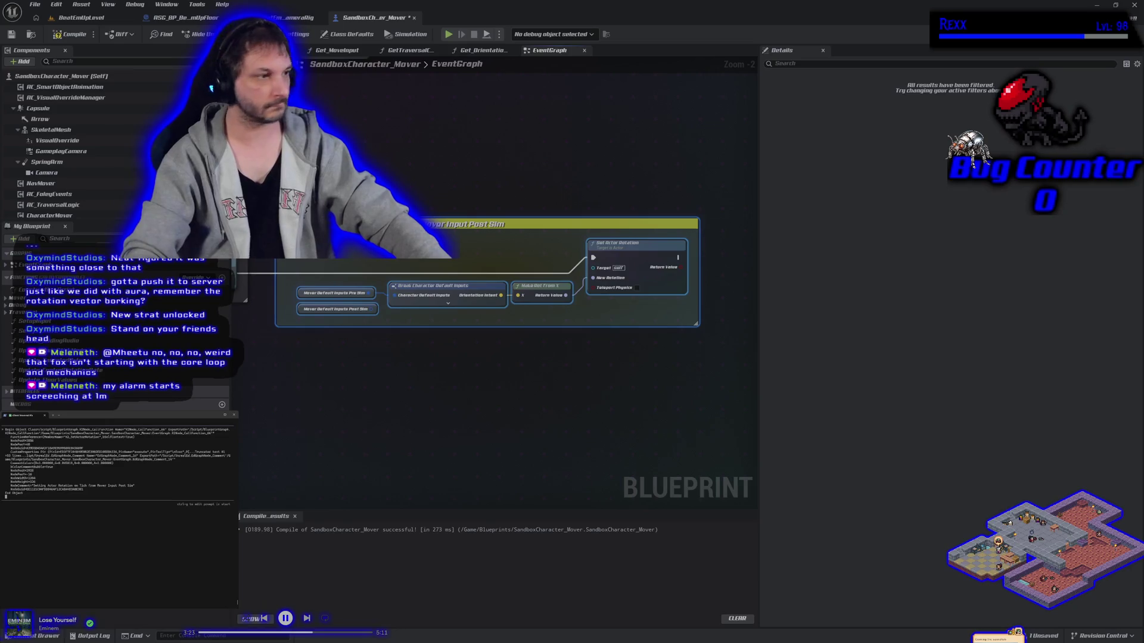
pyautogui.press('Return')
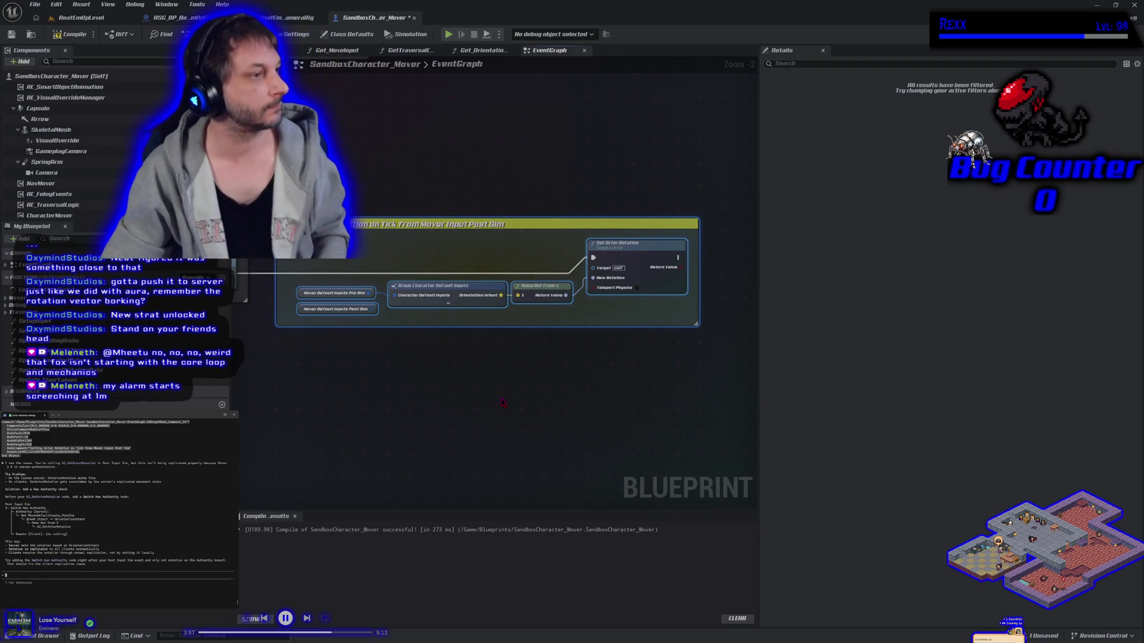
# Step: Insert a Switch Has Authority node in the comment, with Authority driving Set Actor Rotation, and compile
pyautogui.rightClick(394, 156)
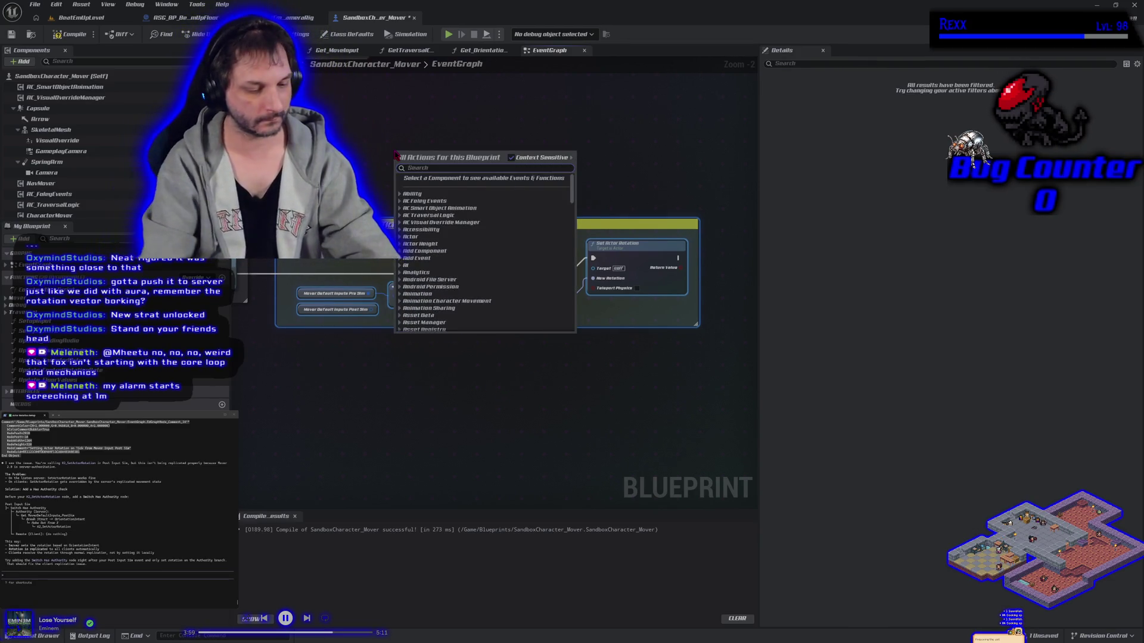
pyautogui.write('switch has authio')
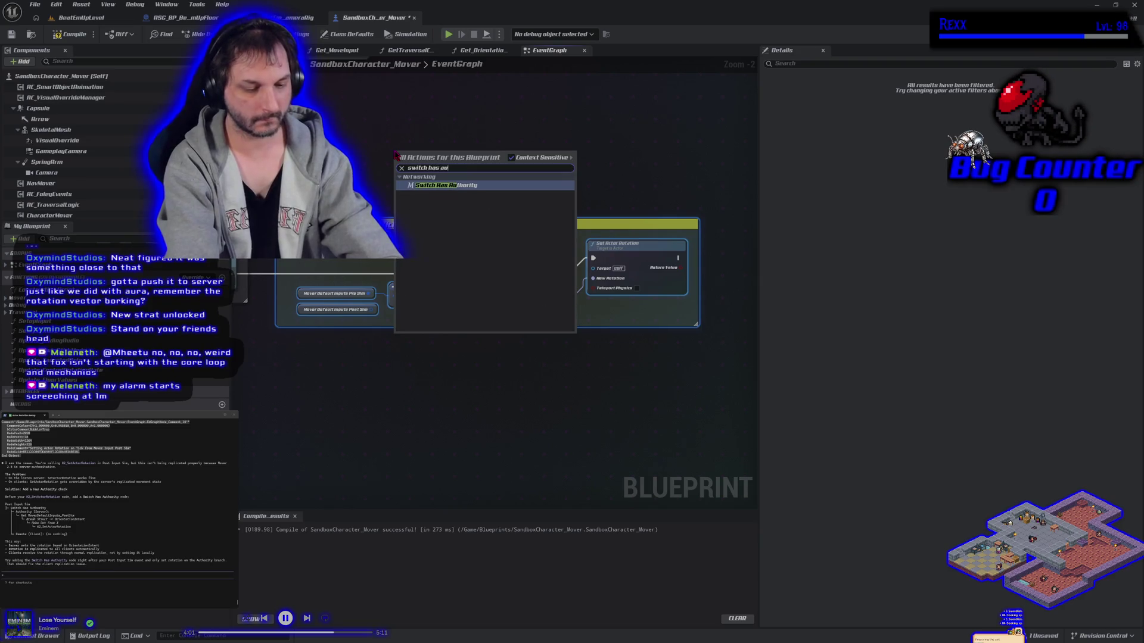
pyautogui.press('Return')
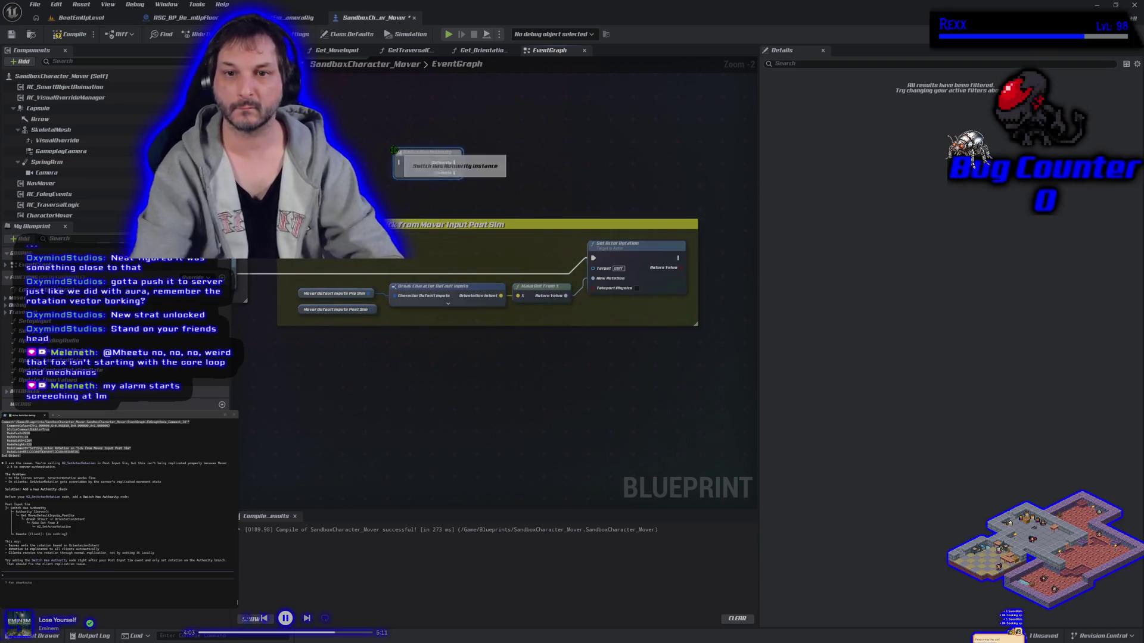
pyautogui.moveTo(421, 158); pyautogui.dragTo(404, 250)
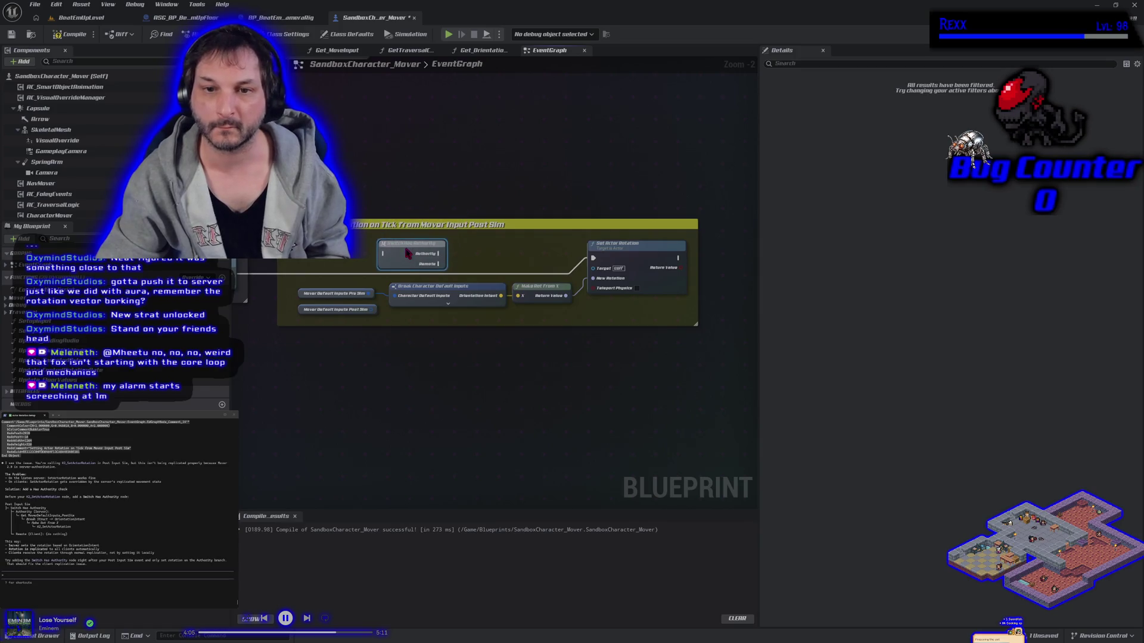
pyautogui.moveTo(593, 257); pyautogui.dragTo(384, 252)
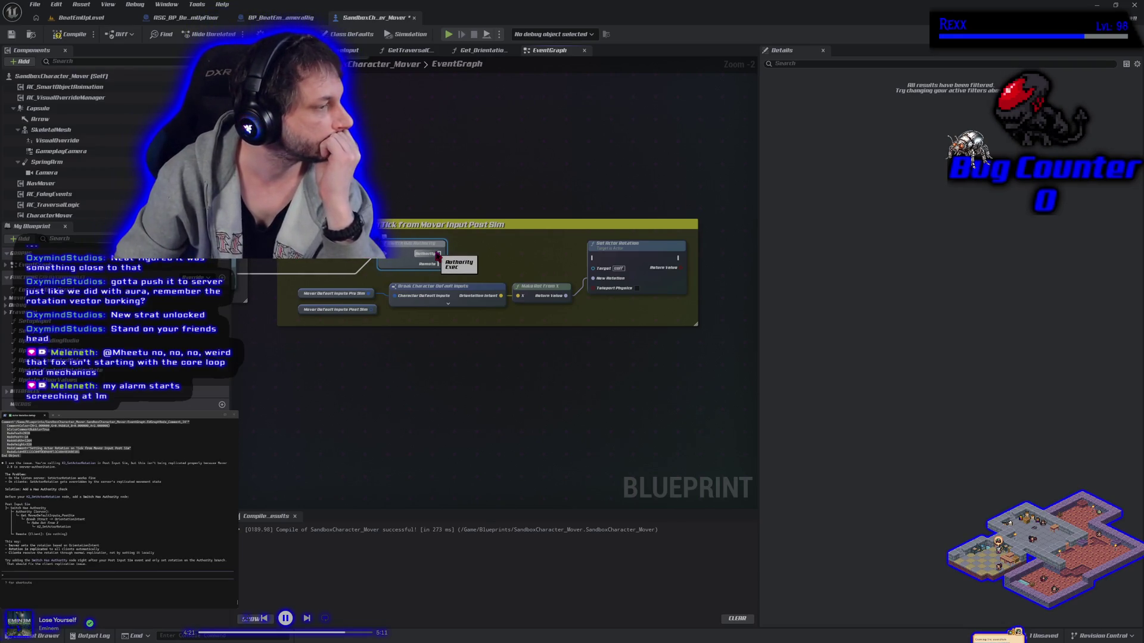
pyautogui.moveTo(438, 255); pyautogui.dragTo(594, 258)
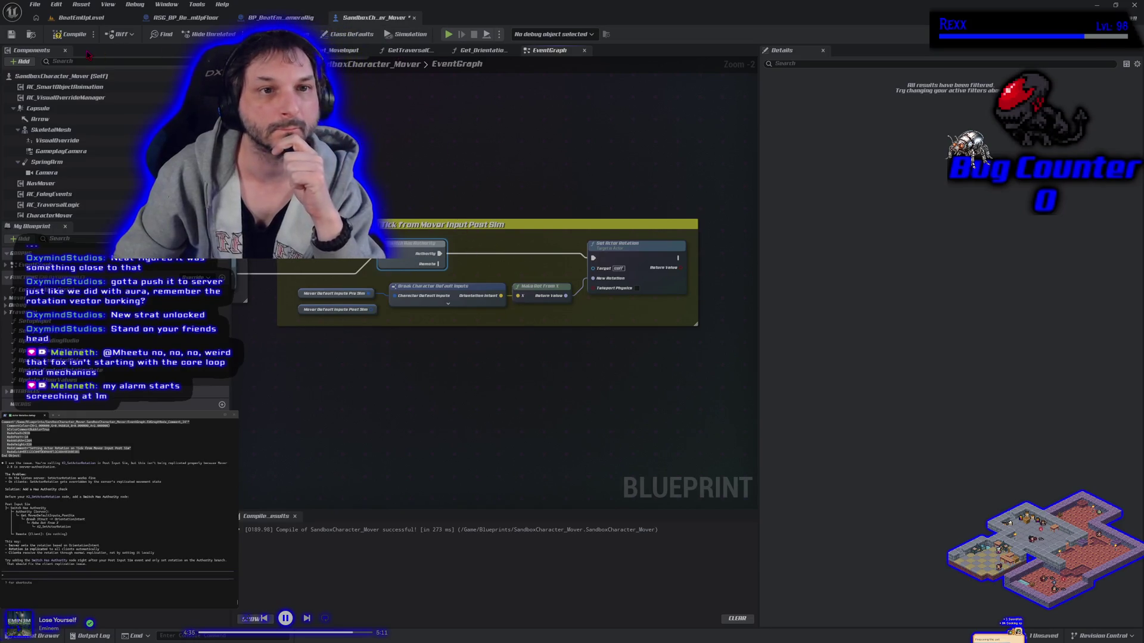
pyautogui.click(70, 34)
# Step: Save the blueprint and start a play-in-editor session in BeatEmUpLevel
pyautogui.click(12, 34)
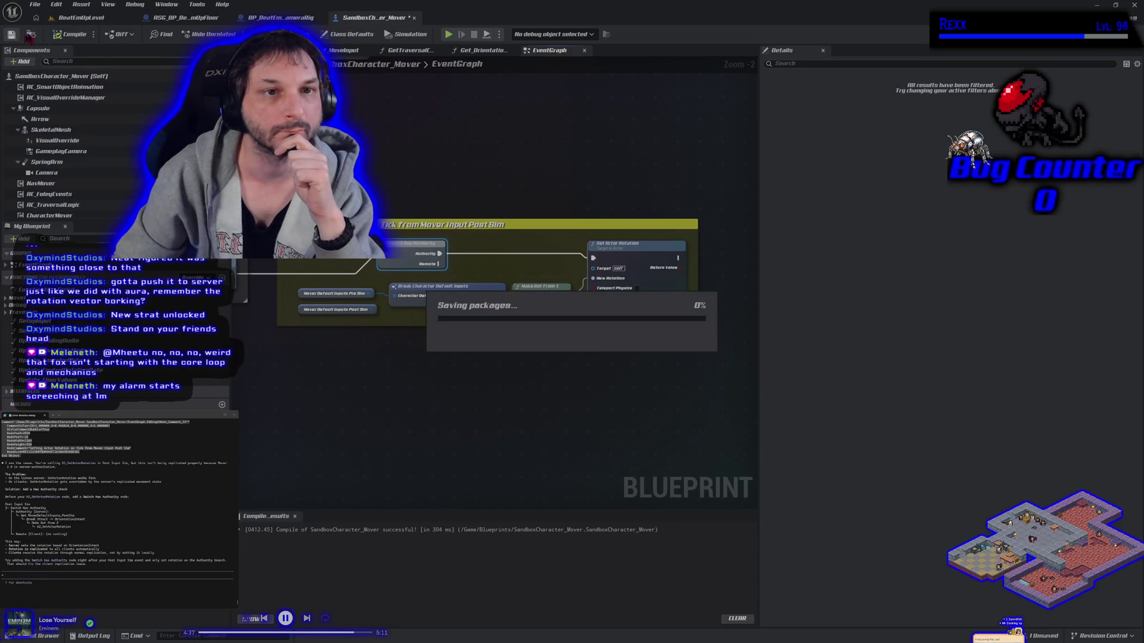
pyautogui.click(80, 17)
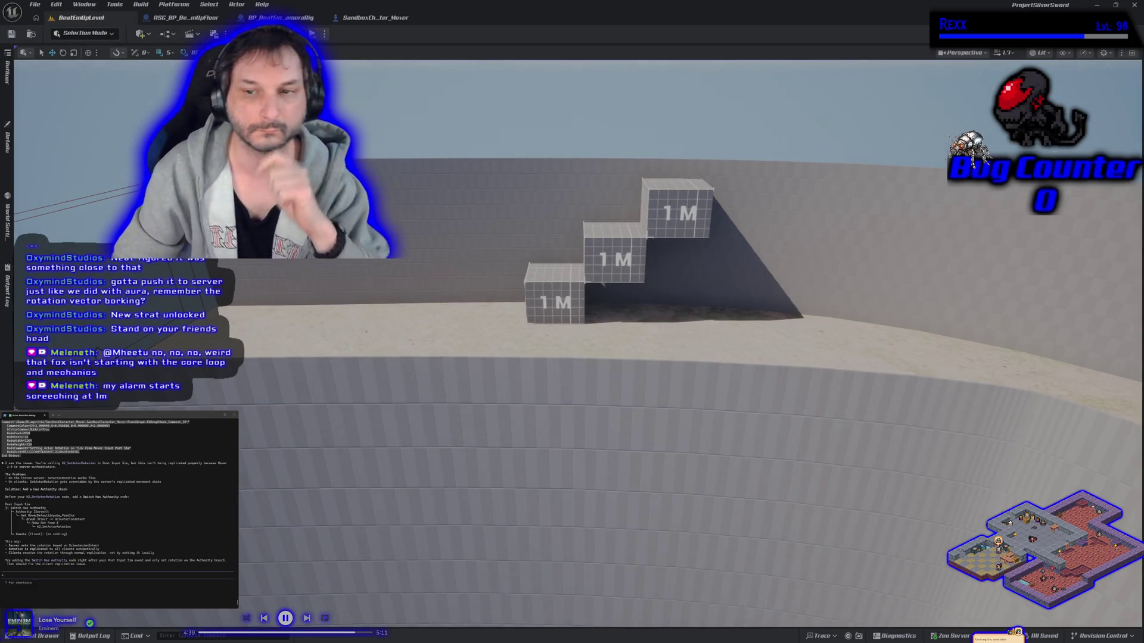
pyautogui.hotkey('alt', 'p')
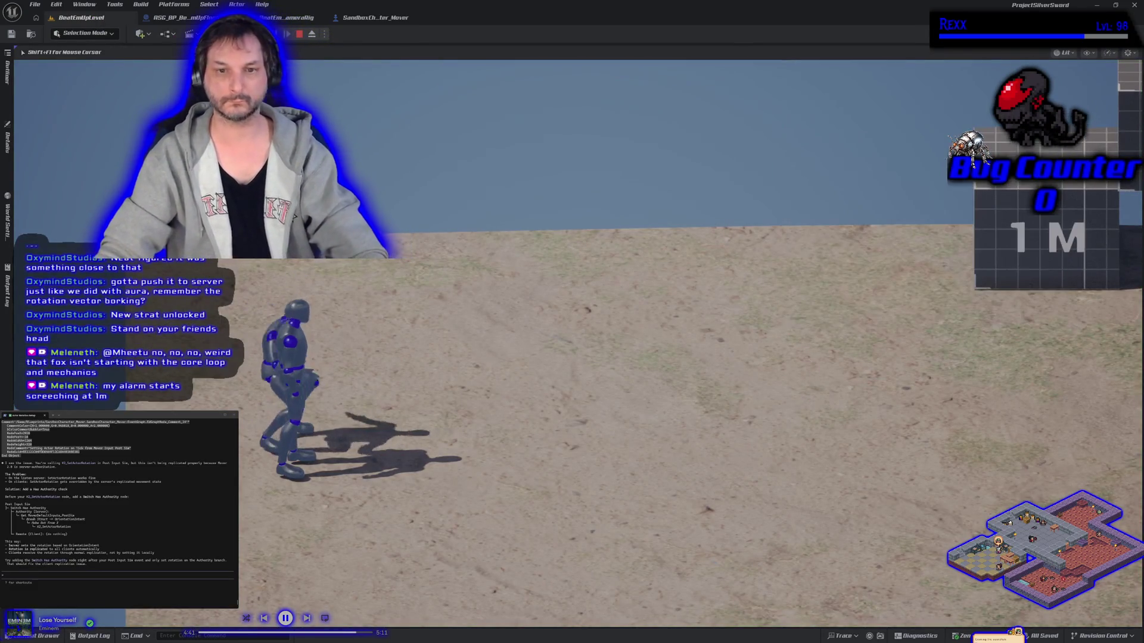
# Step: Run the character to the 1M blocks and climb them, then stop and return to the blueprint
pyautogui.press('d')
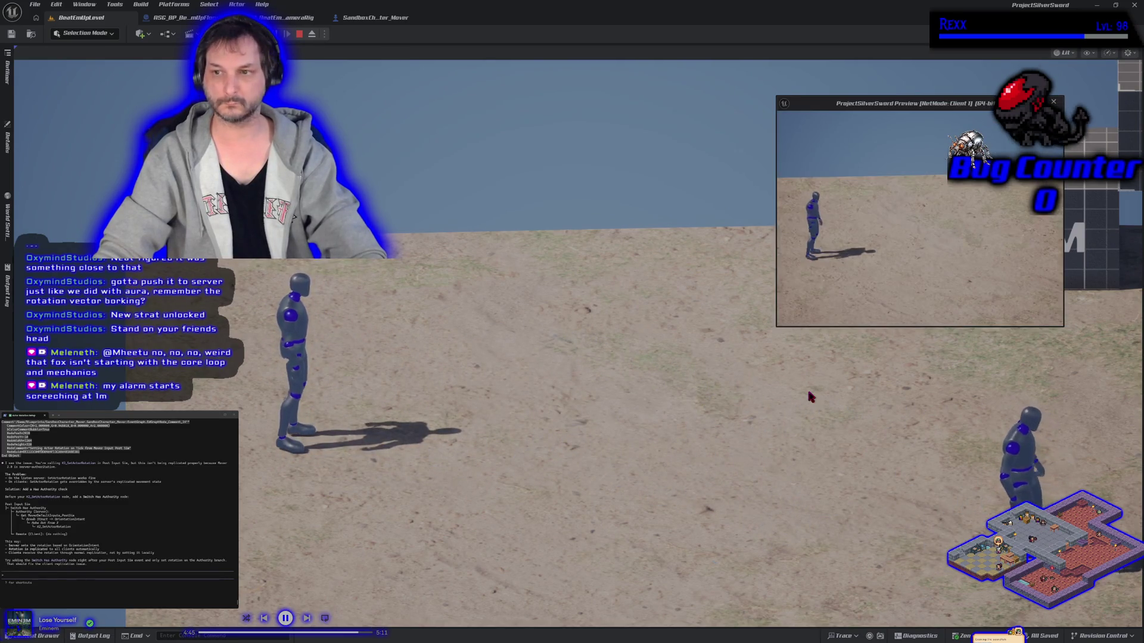
pyautogui.press('d')
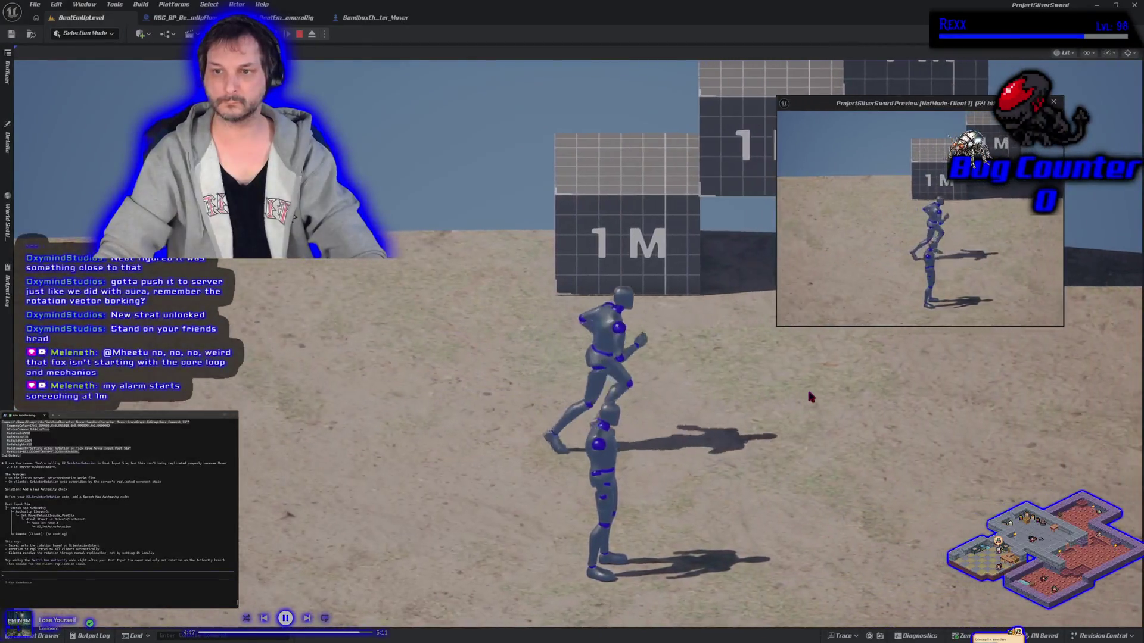
pyautogui.press('space')
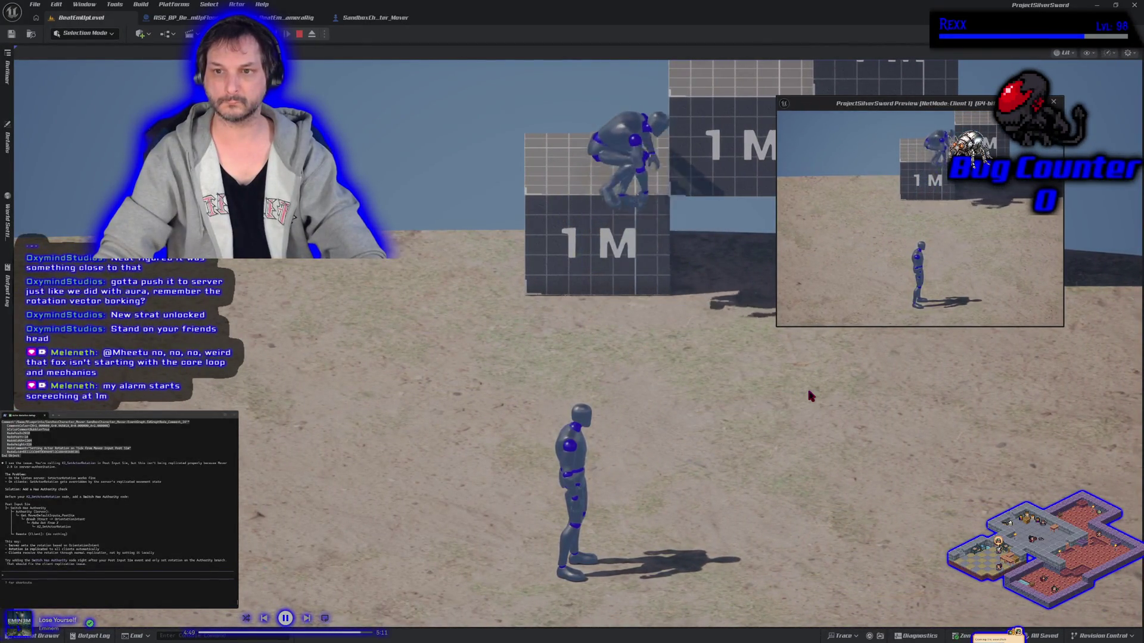
pyautogui.press('a')
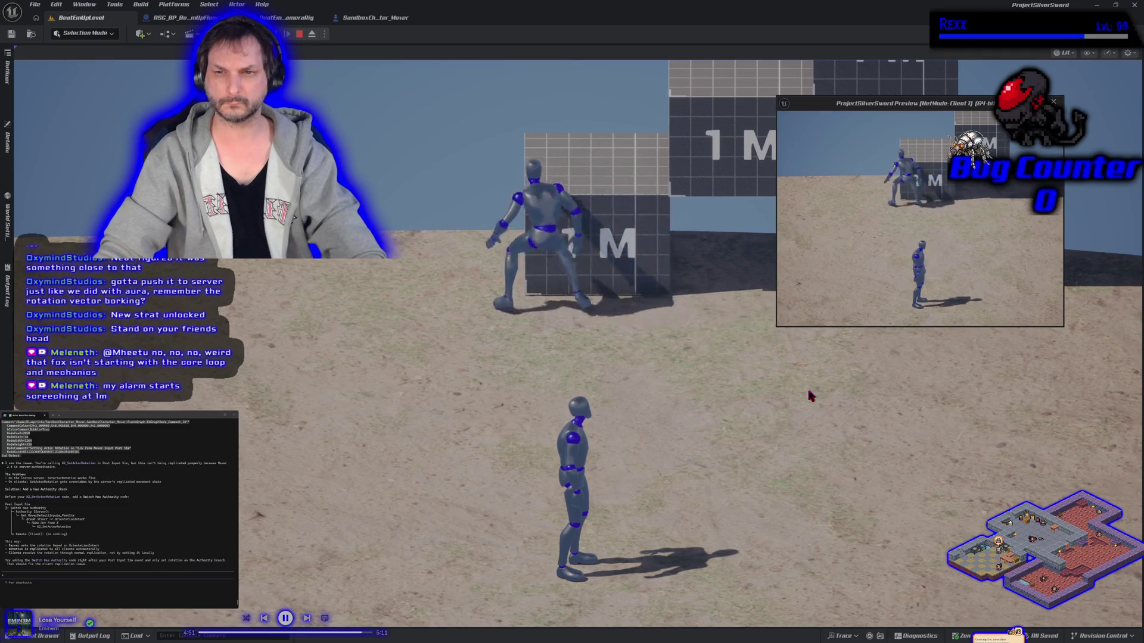
pyautogui.press('space')
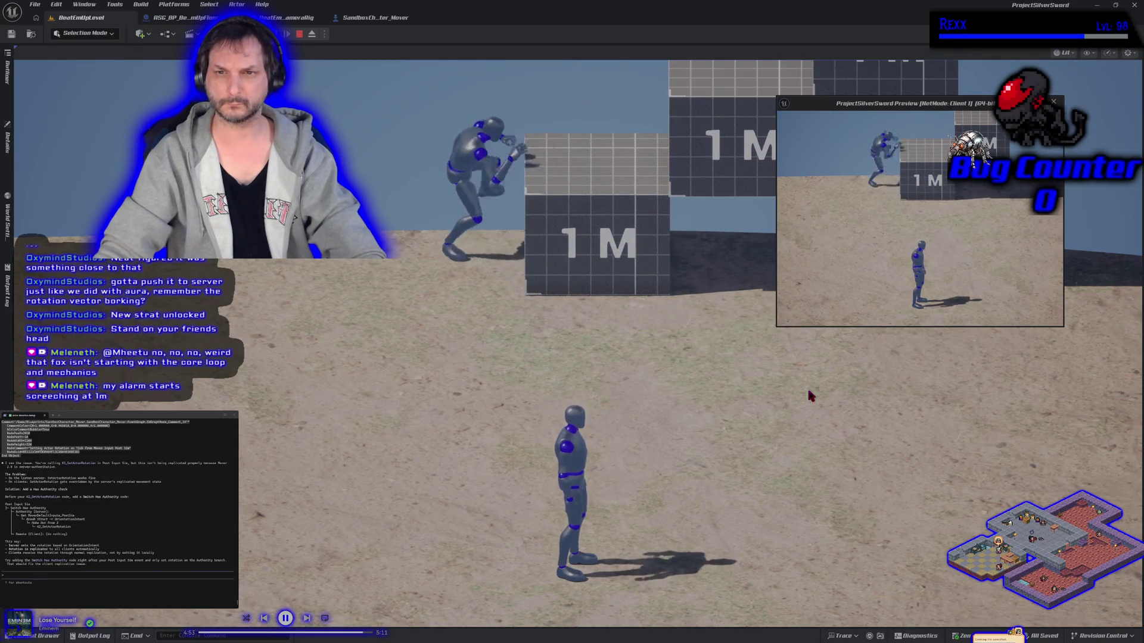
pyautogui.press('s')
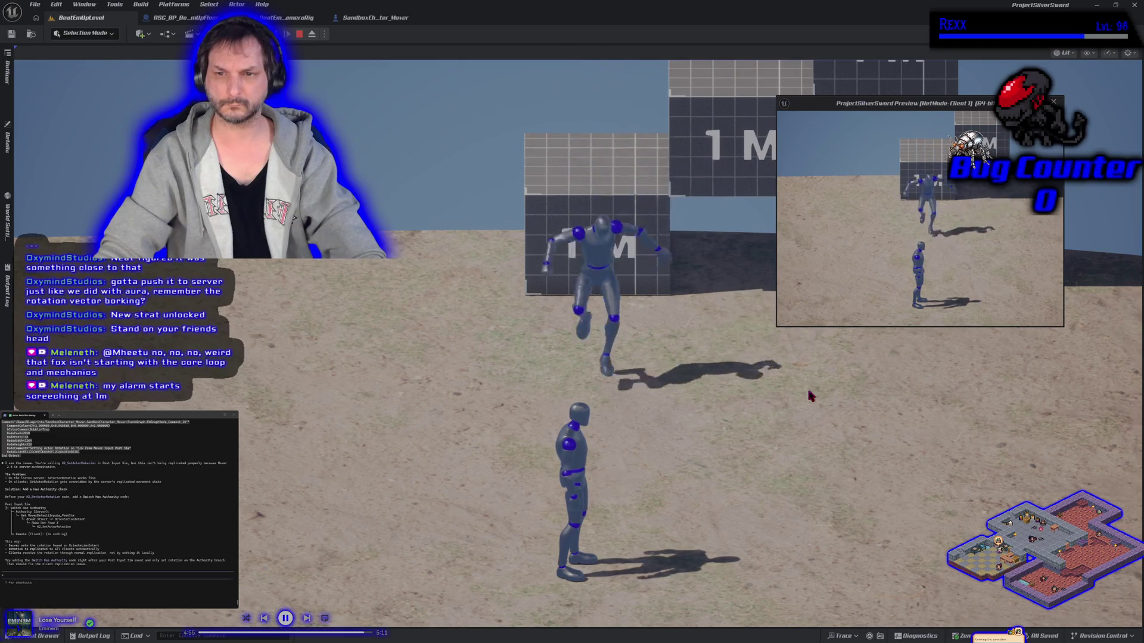
pyautogui.press('w')
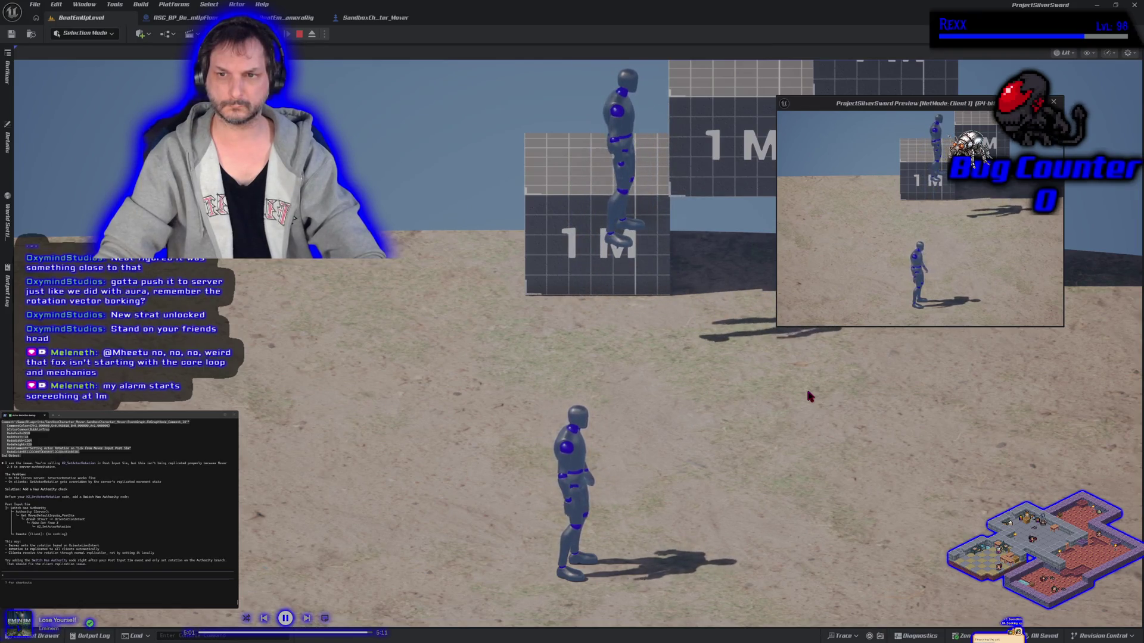
pyautogui.press('Escape')
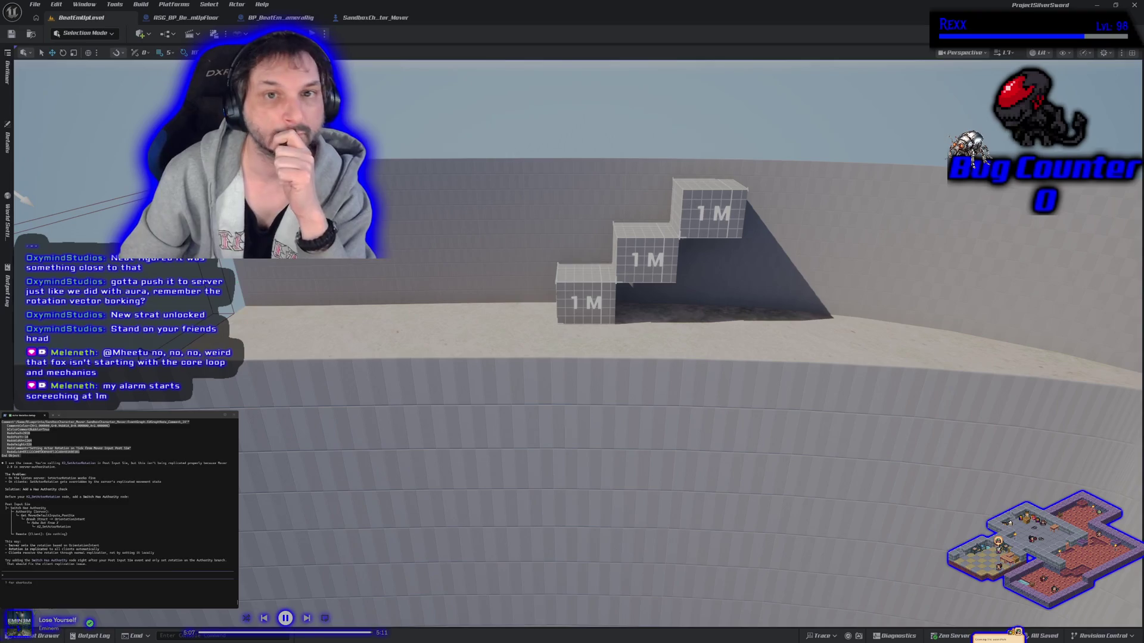
pyautogui.click(375, 17)
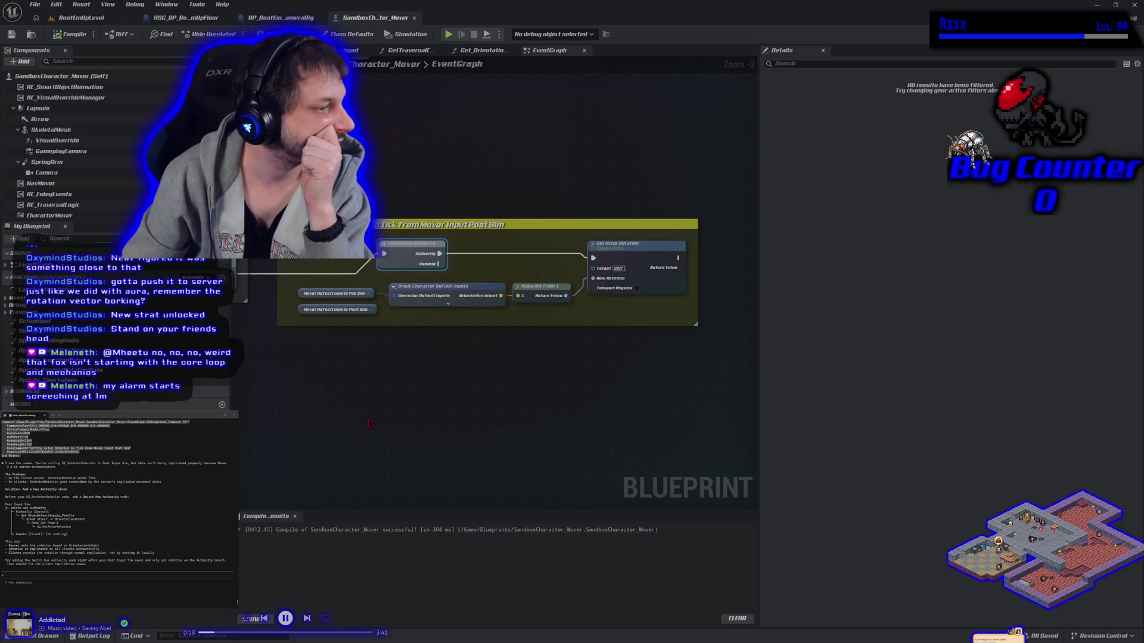
# Step: Select the rotation comment box and its nodes and refresh them
pyautogui.moveTo(369, 423)
pyautogui.mouseDown()
pyautogui.moveTo(383, 383)
pyautogui.moveTo(459, 373)
pyautogui.moveTo(376, 362)
pyautogui.mouseUp()
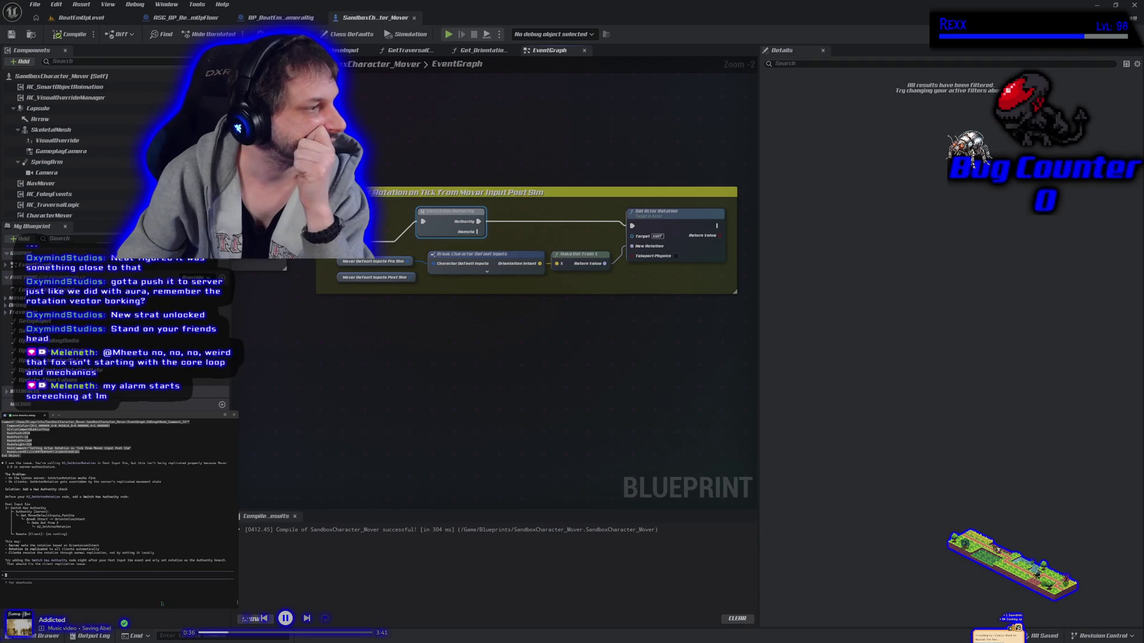
pyautogui.moveTo(300, 148)
pyautogui.mouseDown()
pyautogui.moveTo(452, 280)
pyautogui.moveTo(613, 334)
pyautogui.moveTo(727, 340)
pyautogui.moveTo(738, 322)
pyautogui.mouseUp()
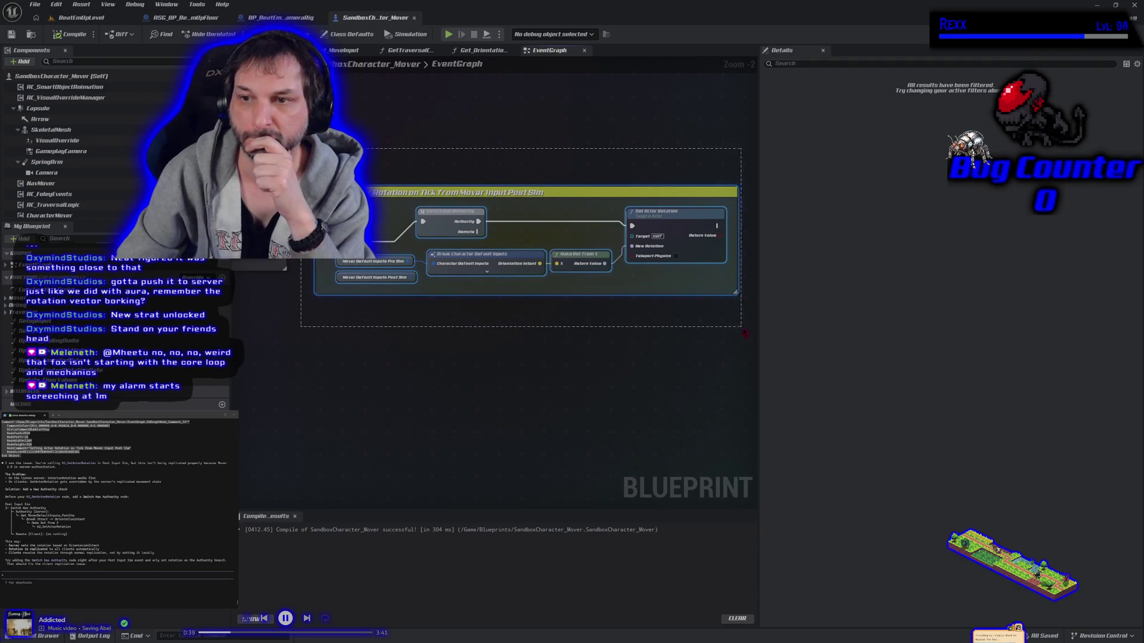
pyautogui.rightClick(673, 226)
pyautogui.click(707, 286)
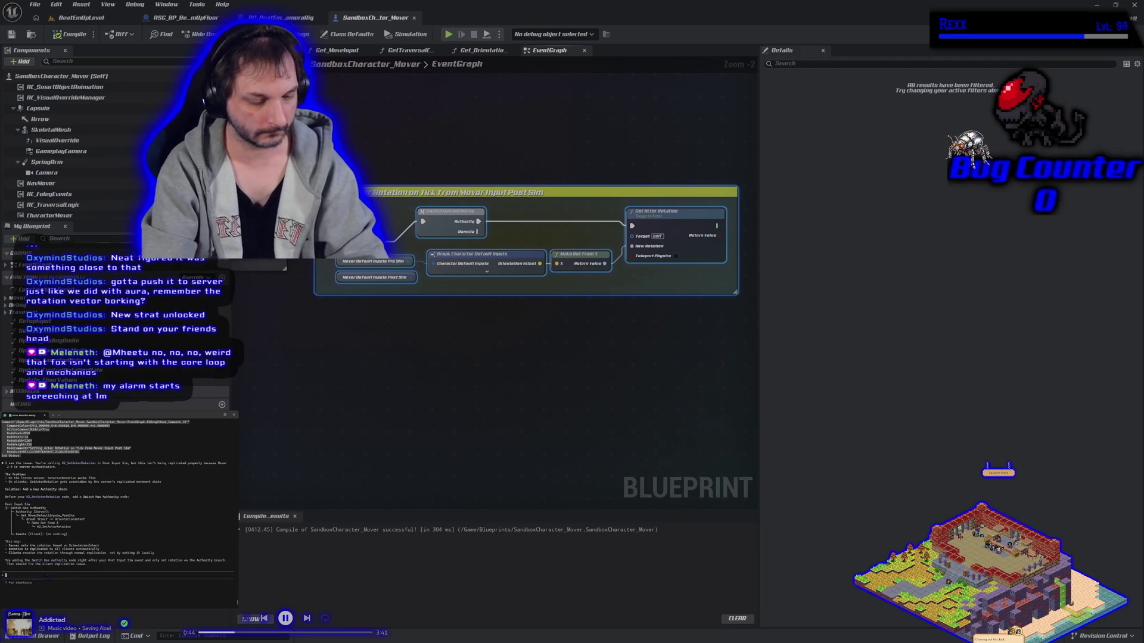
# Step: Send the copied graph to the terminal assistant and save the blueprint
pyautogui.hotkey('ctrl', 'v')
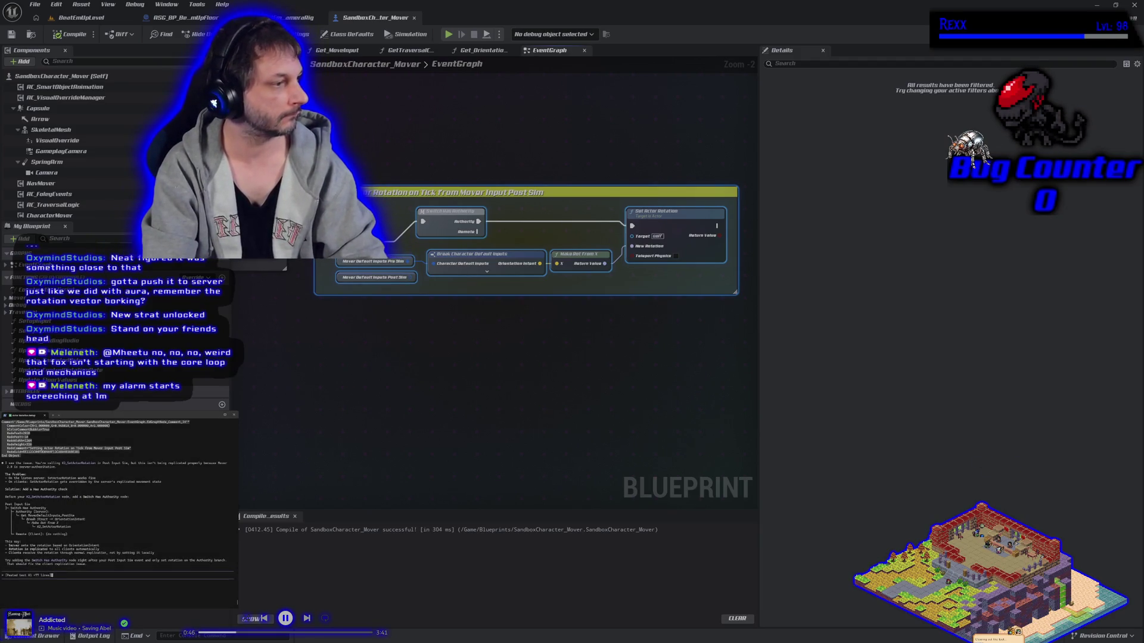
pyautogui.press('Return')
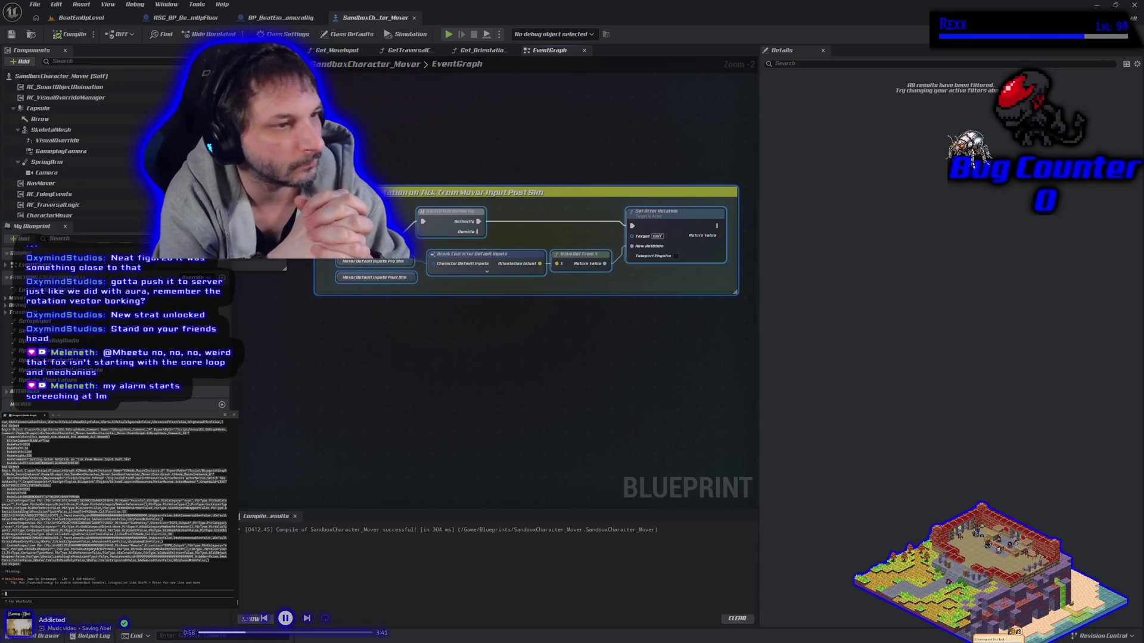
pyautogui.hotkey('ctrl', 's')
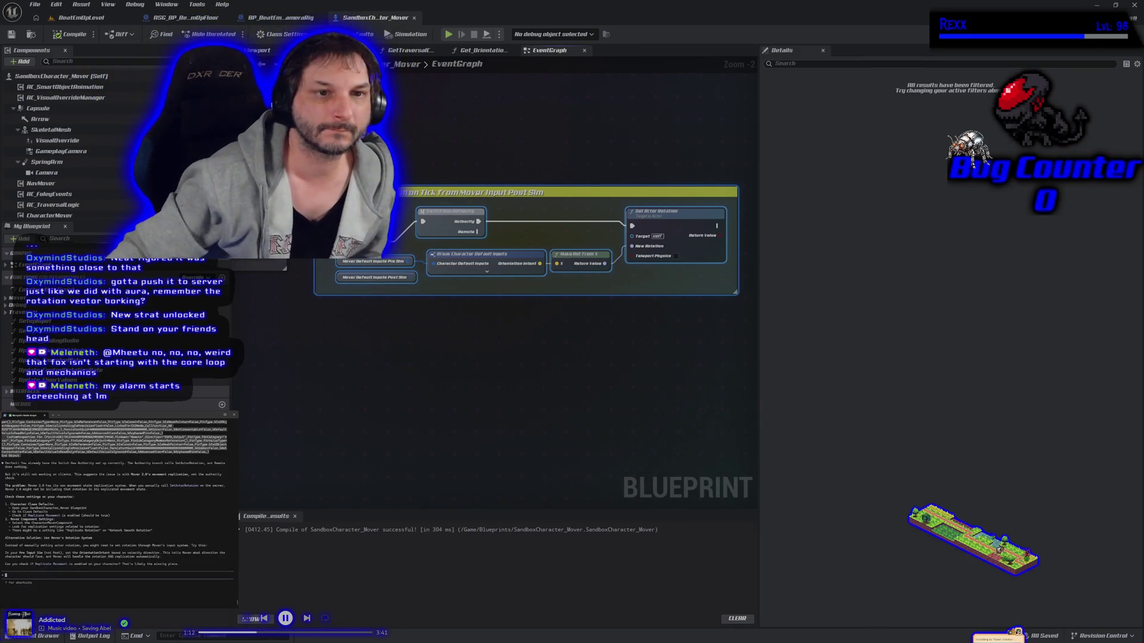
# Step: Filter the blueprint's own Details for 'replicate' and change the Replicate Movement setting
pyautogui.click(54, 130)
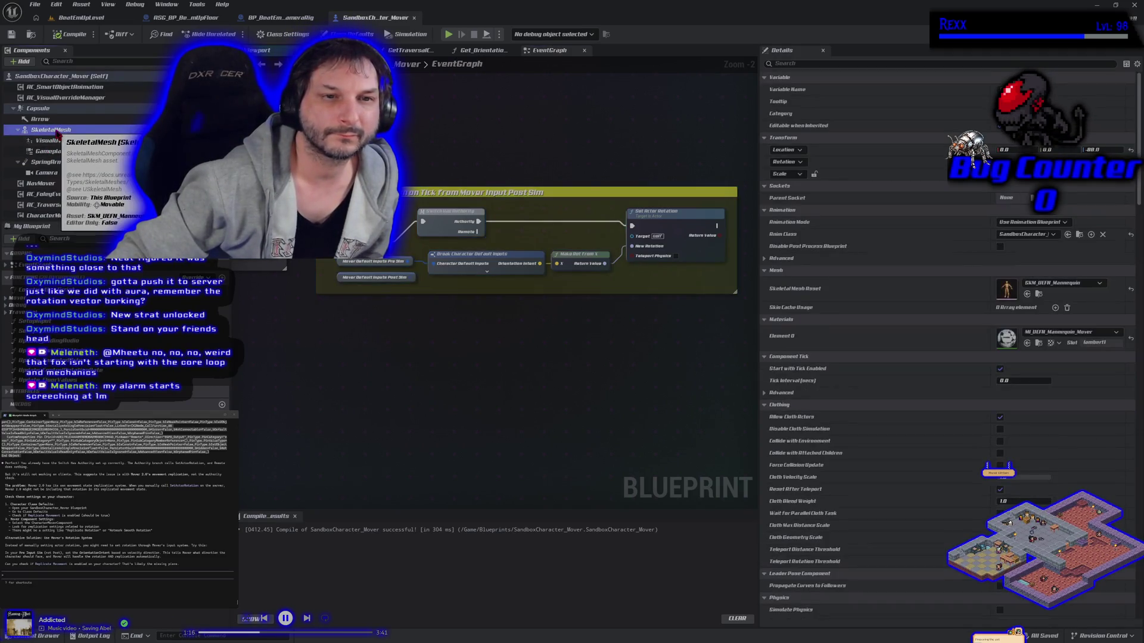
pyautogui.click(59, 77)
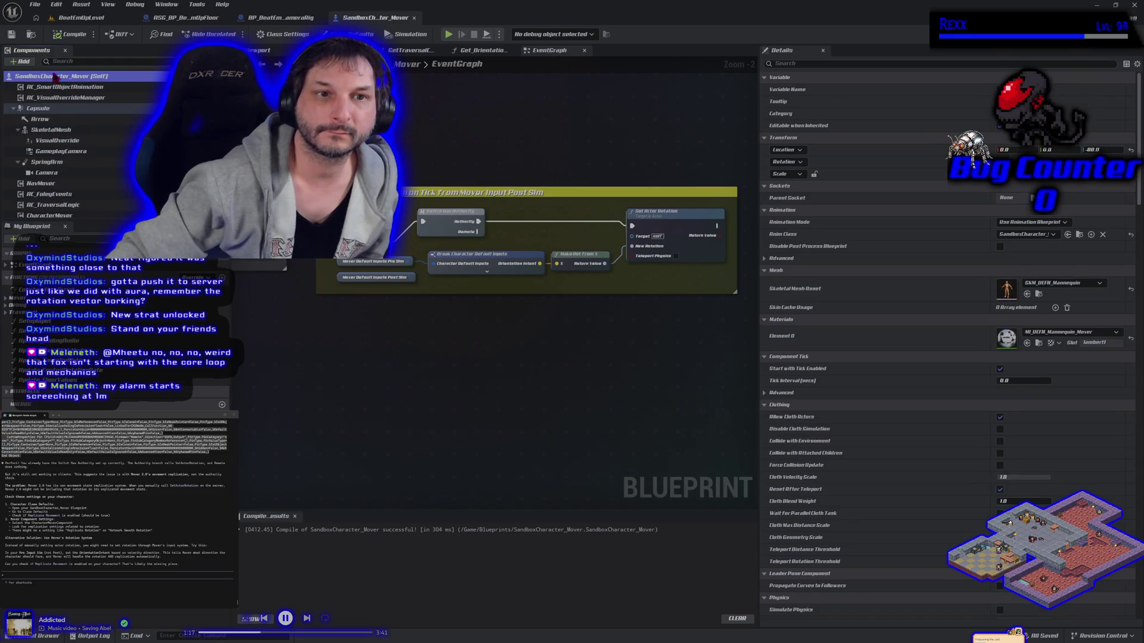
pyautogui.click(830, 63)
pyautogui.write('replicat')
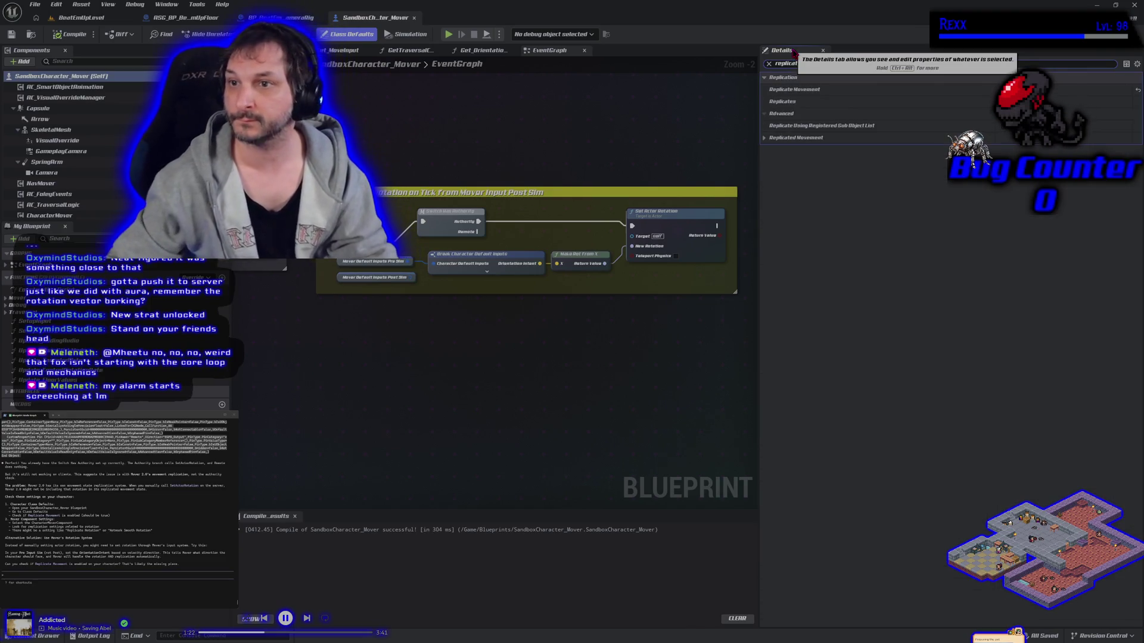
pyautogui.write('e')
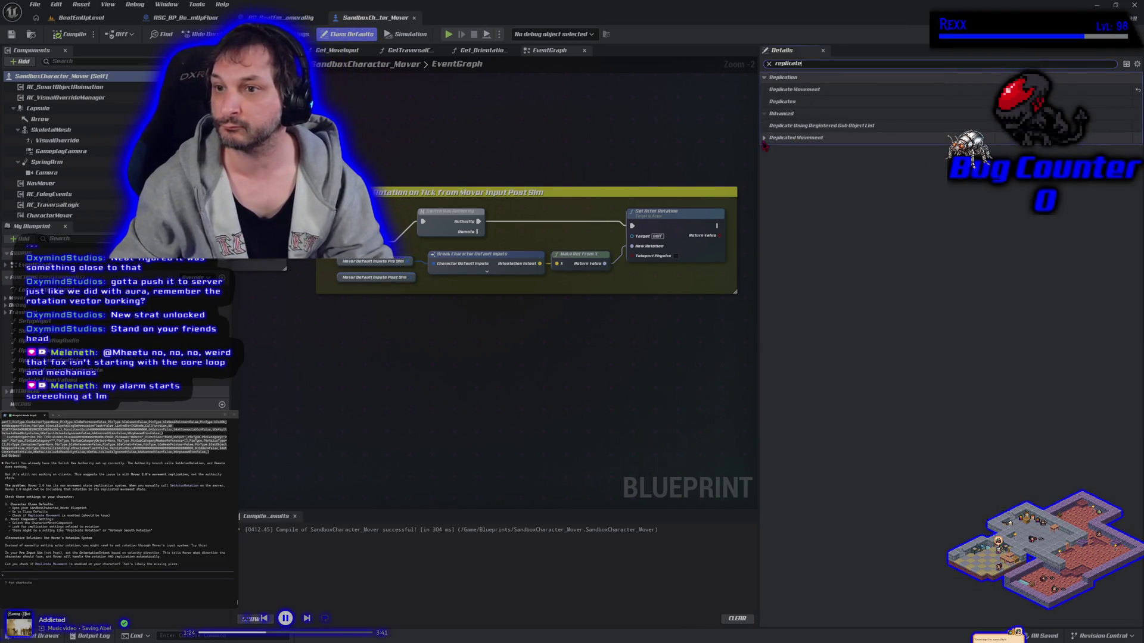
pyautogui.click(763, 139)
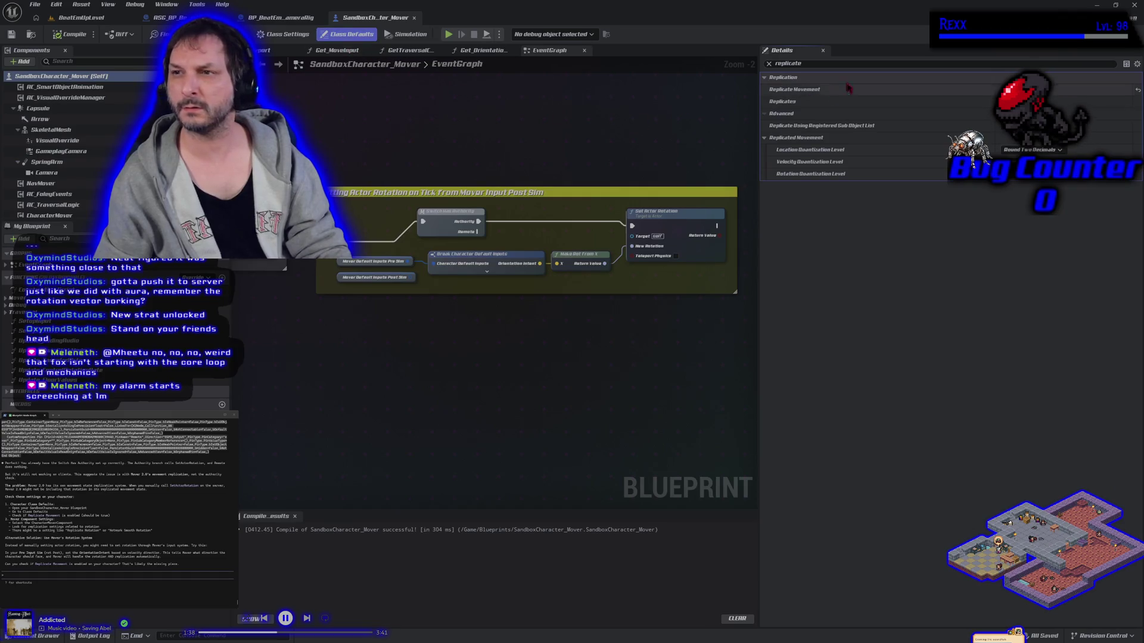
pyautogui.click(956, 101)
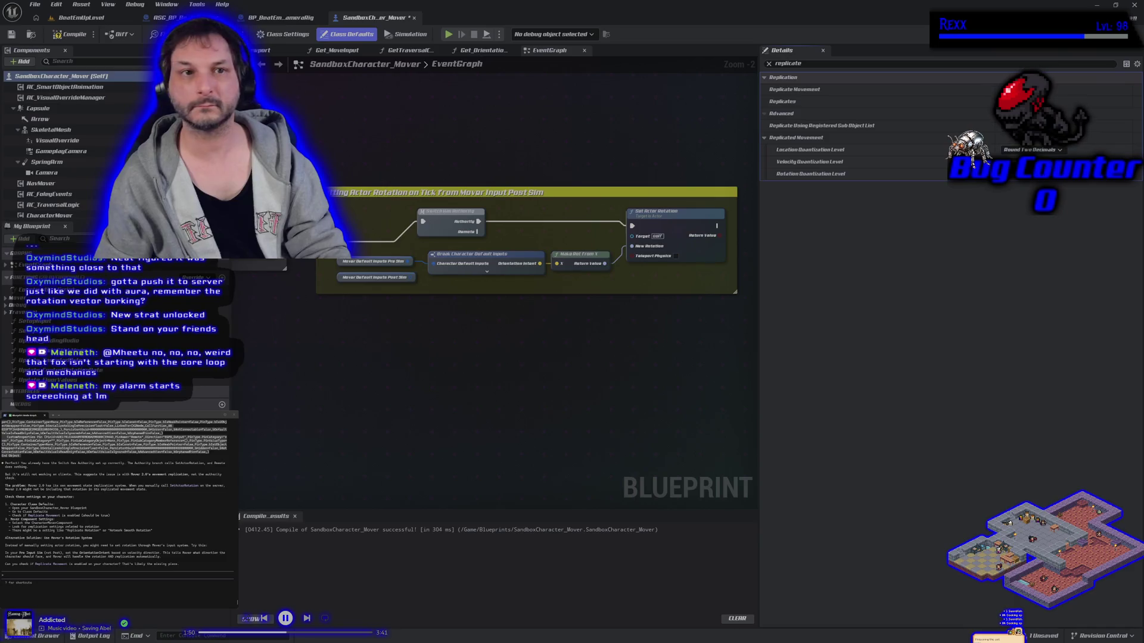
# Step: Save the blueprint and start a play session with a client window in BeatEmUpLevel
pyautogui.click(11, 34)
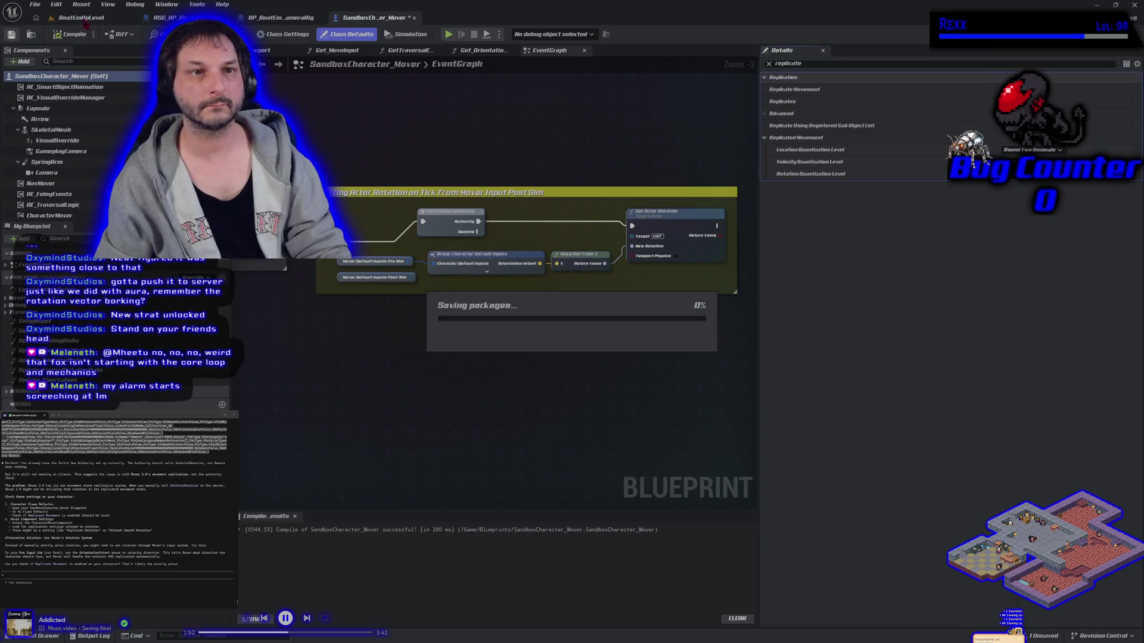
pyautogui.click(81, 17)
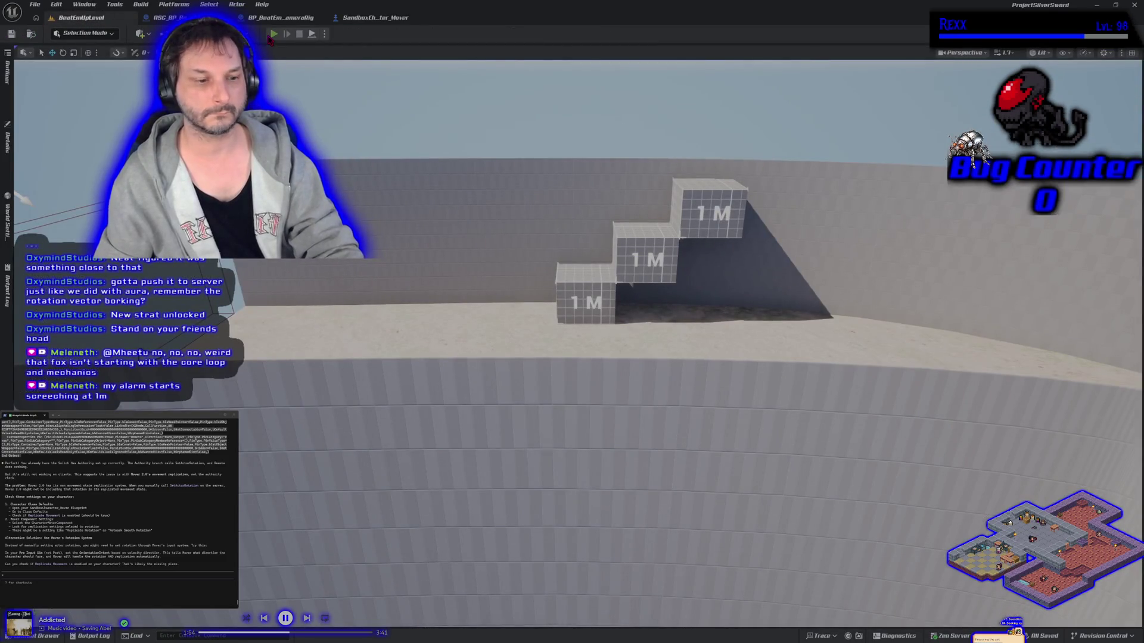
pyautogui.hotkey('alt', 'p')
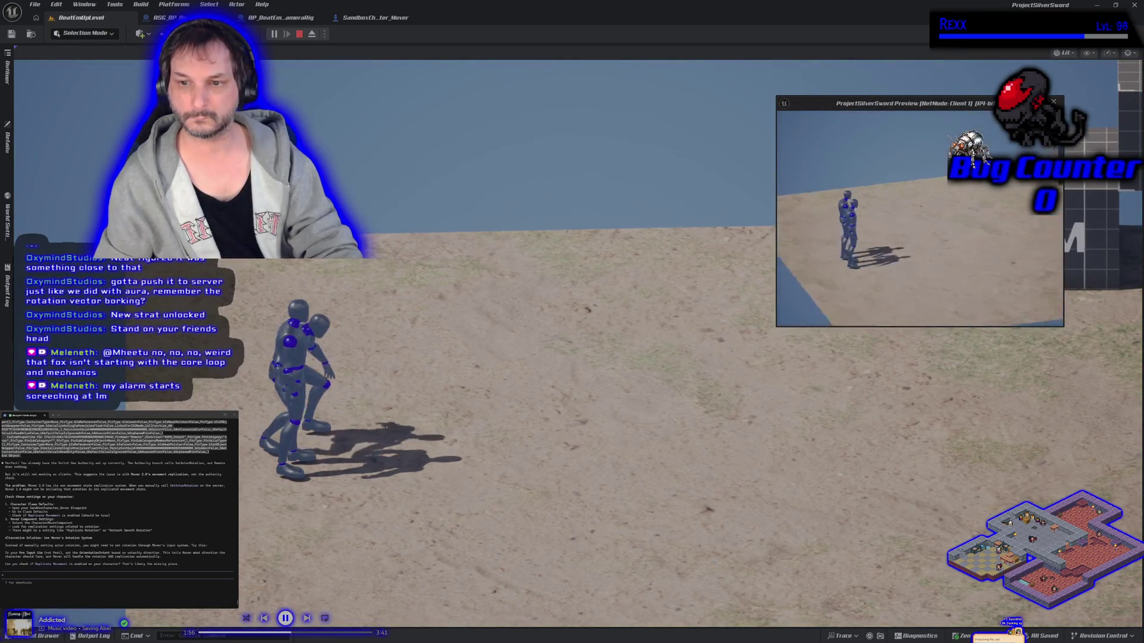
pyautogui.click(774, 317)
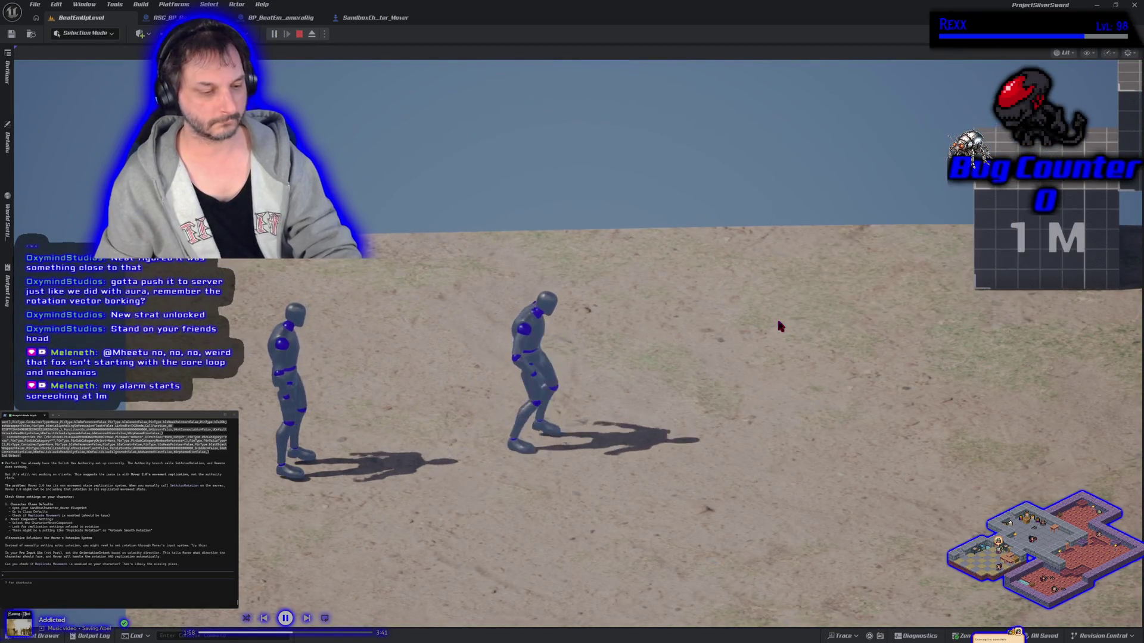
# Step: Run the character onto the 1M blocks and climb them repeatedly, then stop the session
pyautogui.press('d')
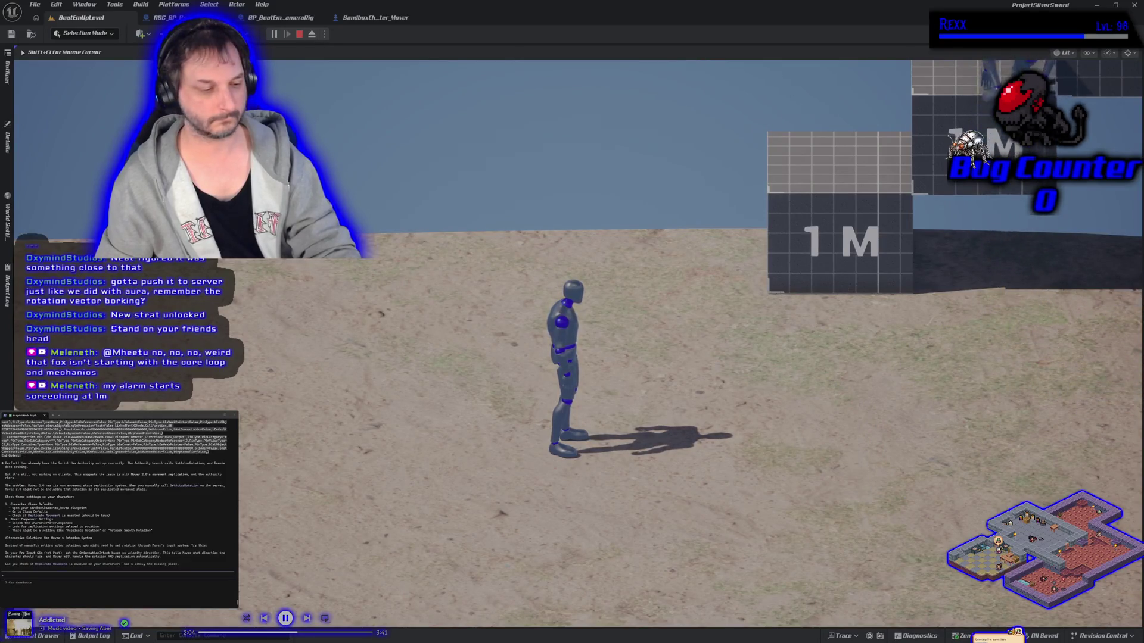
pyautogui.hotkey('alt', 'Tab')
pyautogui.press('w')
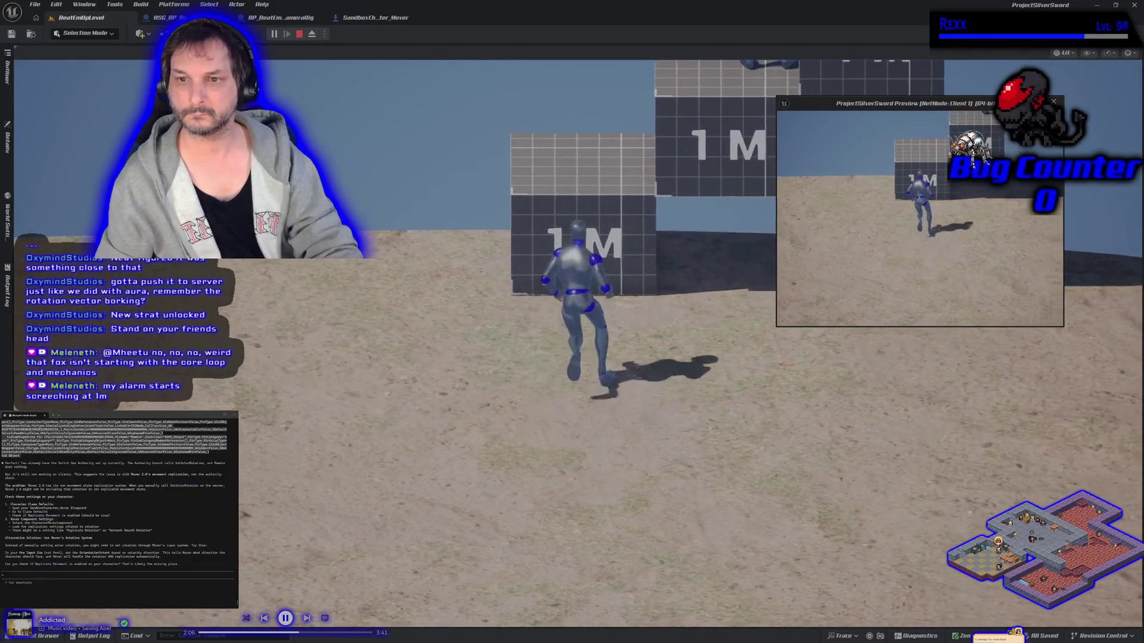
pyautogui.press('space')
pyautogui.press('s')
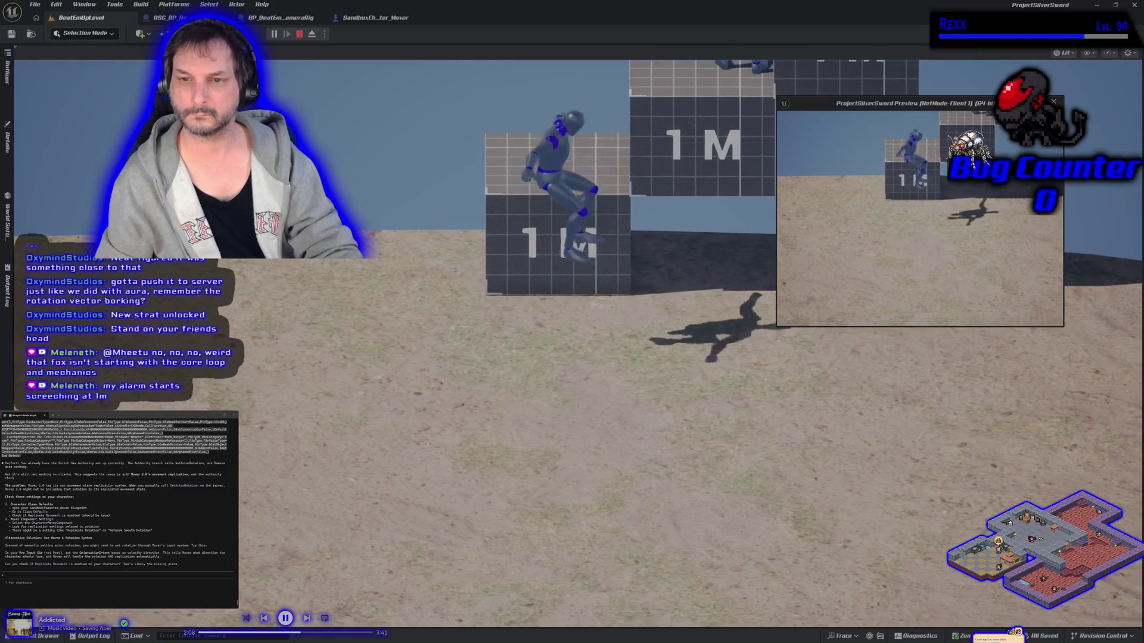
pyautogui.press('w')
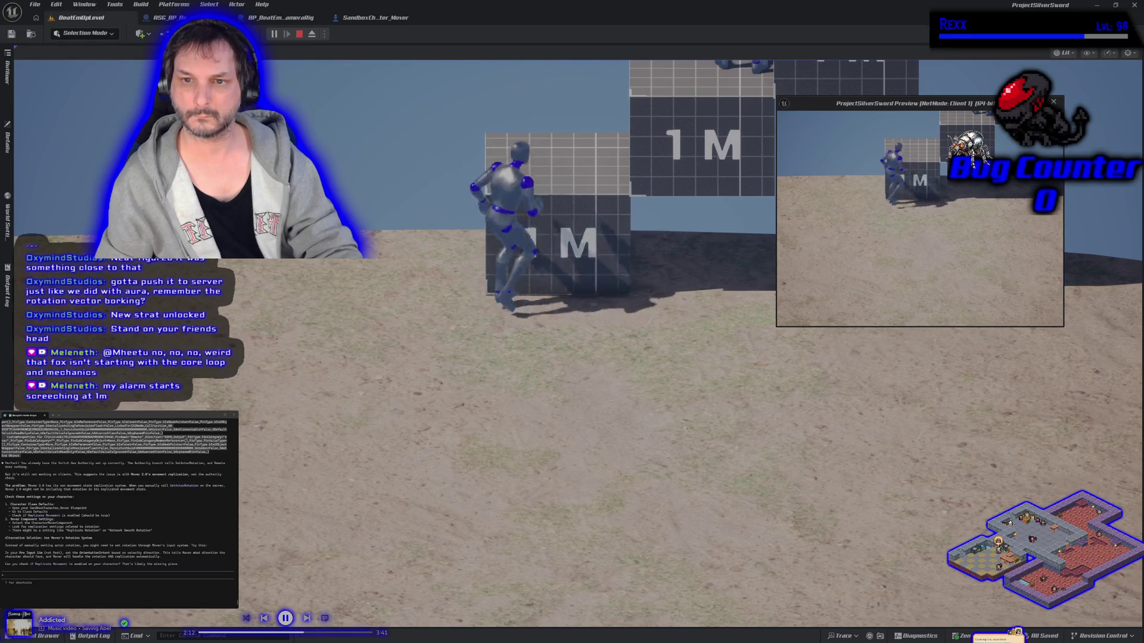
pyautogui.press('space')
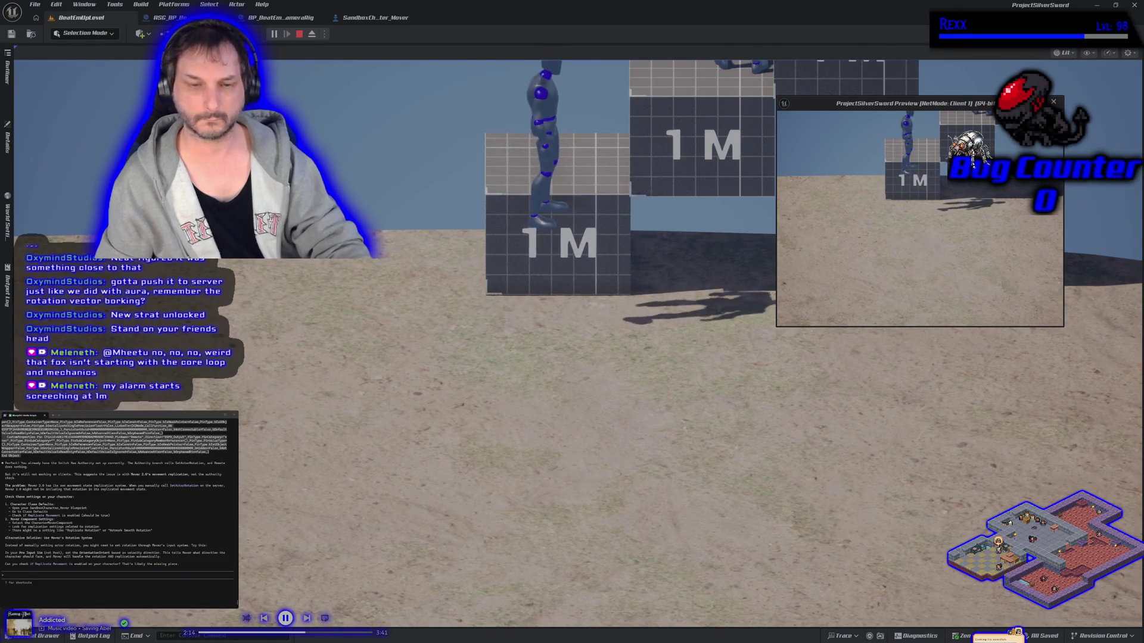
pyautogui.press('Escape')
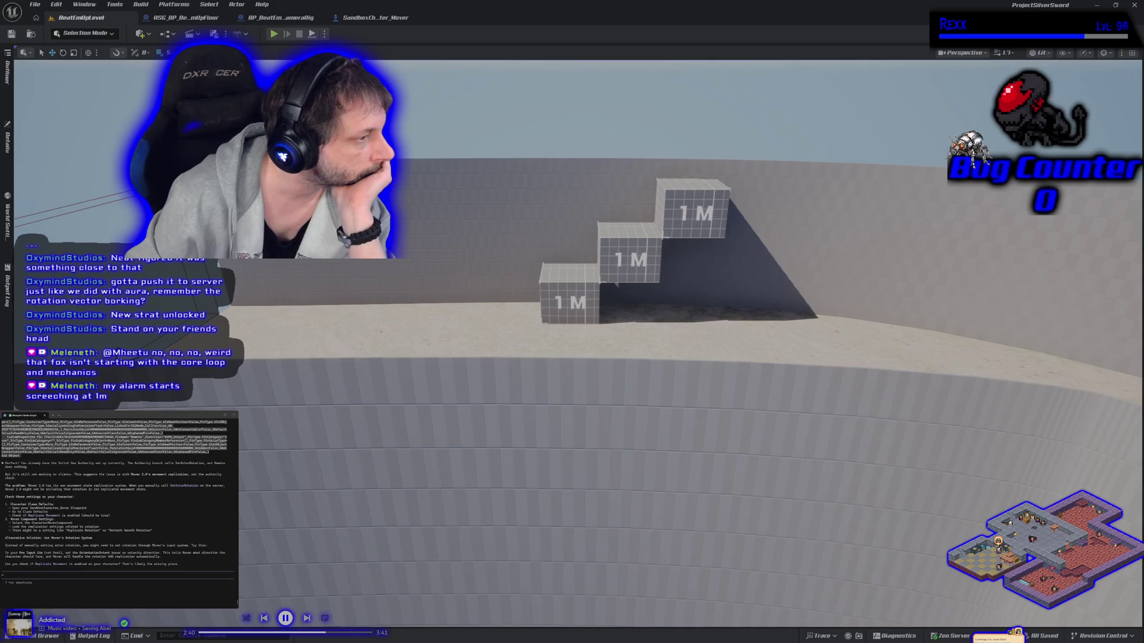
# Step: Break the execution link into Switch Has Authority, then compile and save the blueprint
pyautogui.click(382, 20)
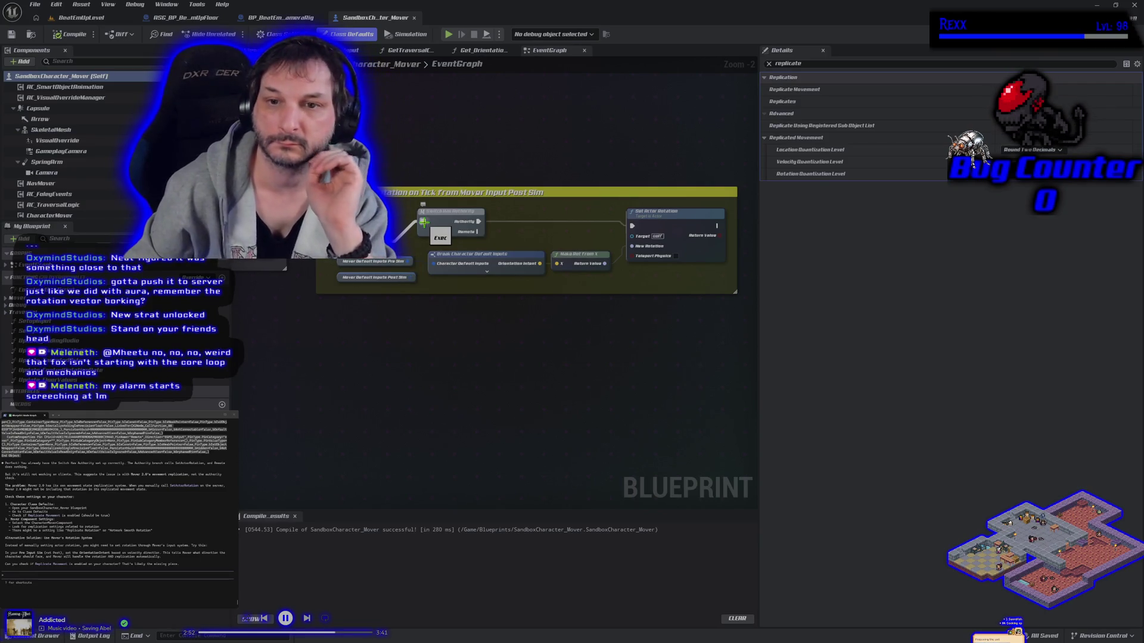
pyautogui.rightClick(424, 222)
pyautogui.click(430, 248)
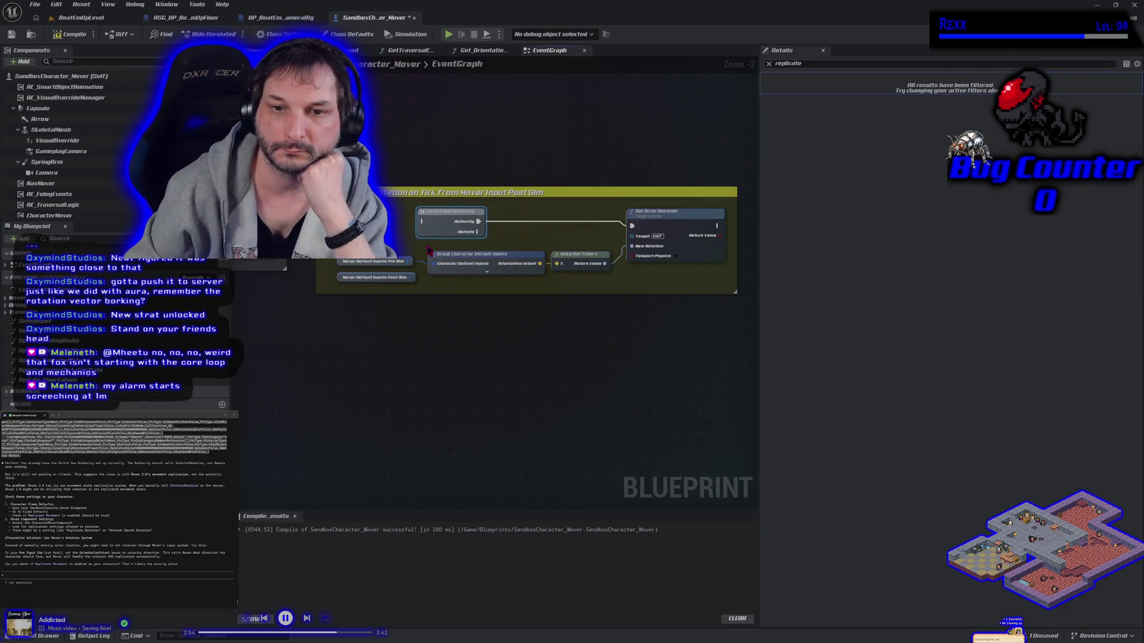
pyautogui.click(70, 34)
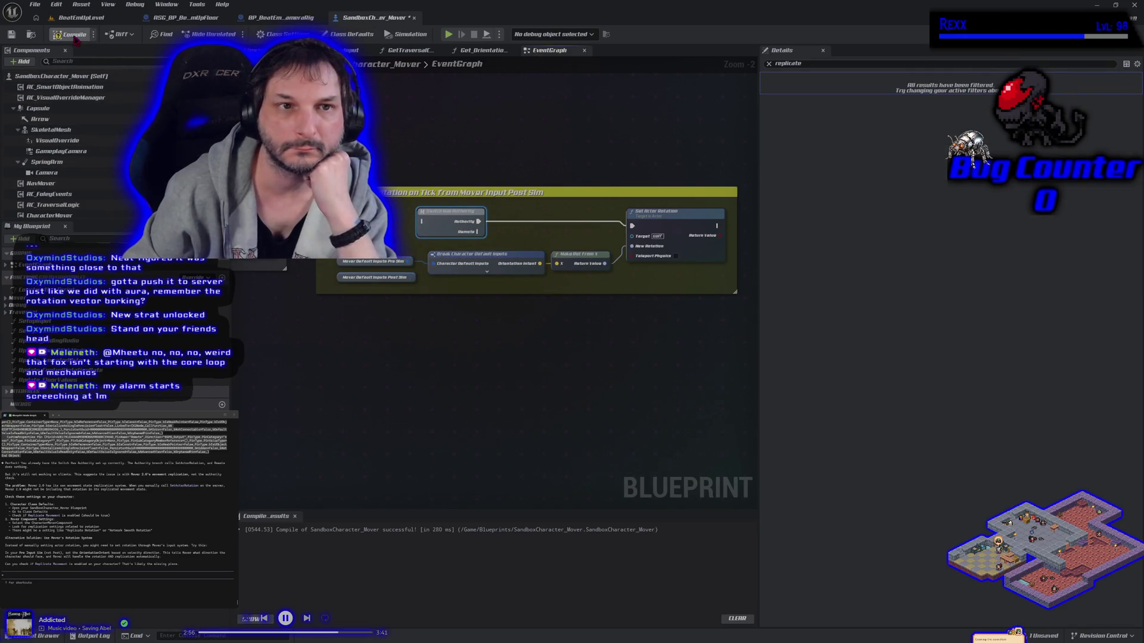
pyautogui.click(11, 34)
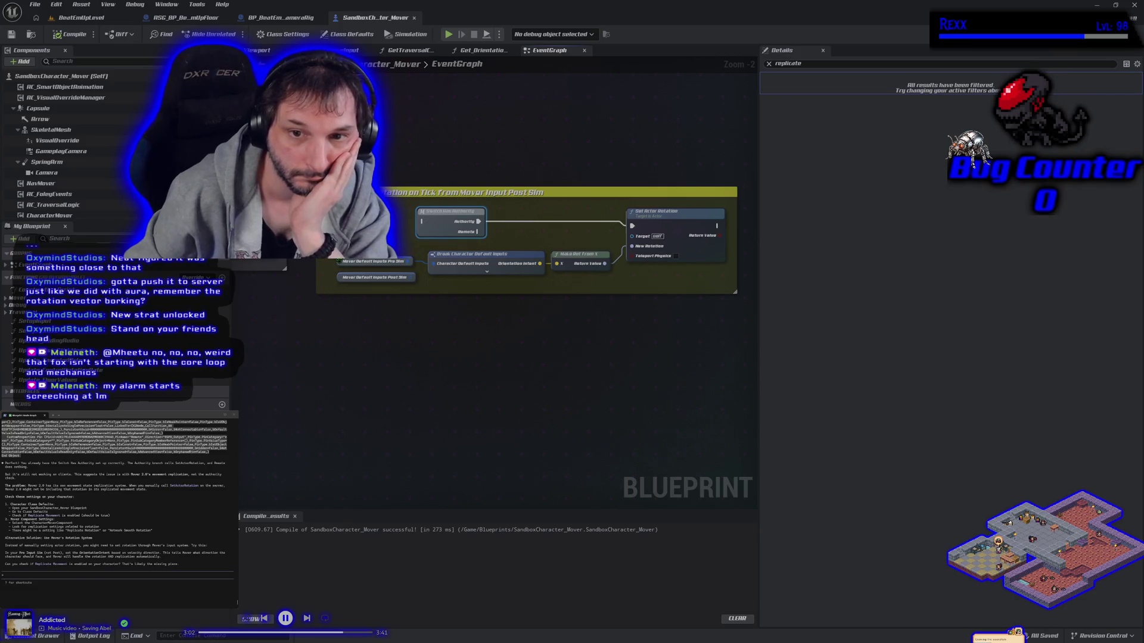
pyautogui.rightClick(339, 261)
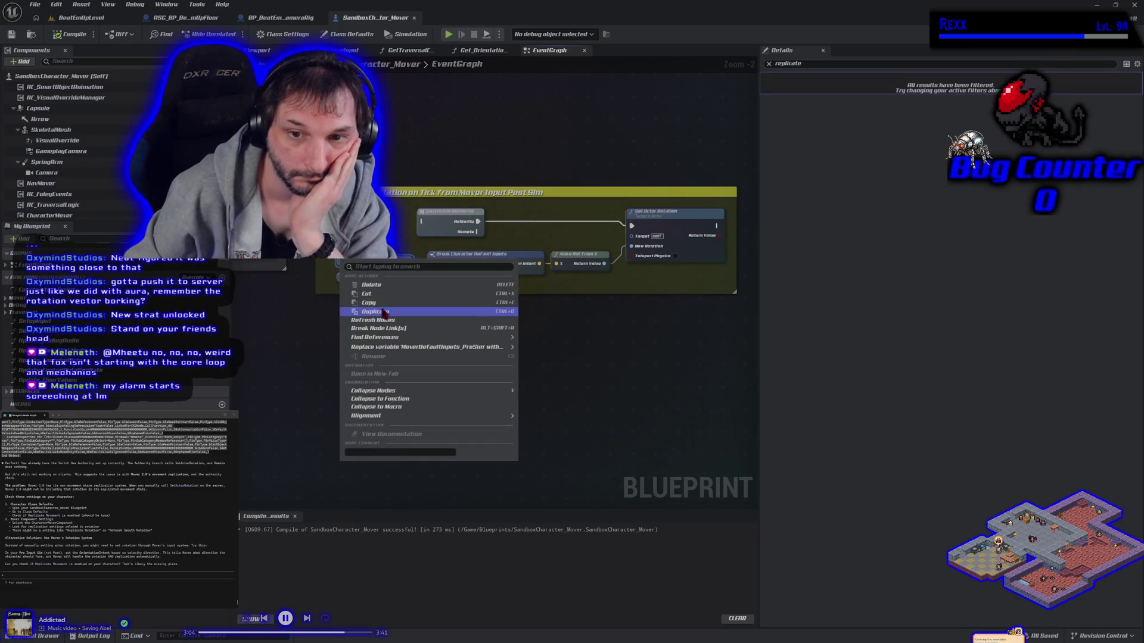
# Step: Find references to MoverDefaultInputs_PreSim by name and jump to where it is set
pyautogui.moveTo(386, 338)
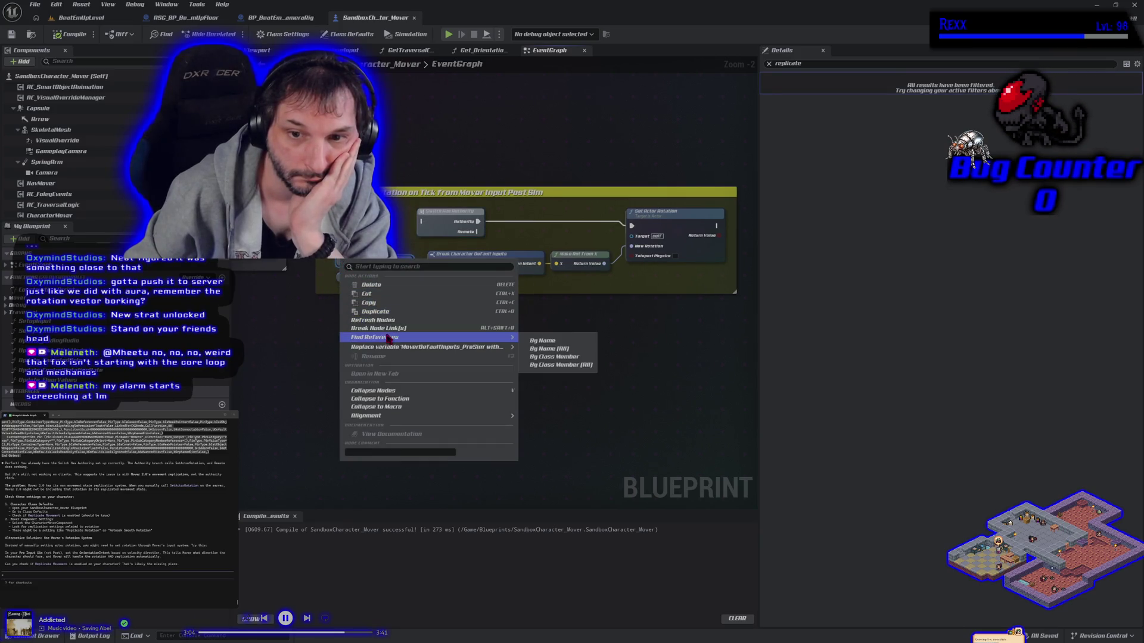
pyautogui.click(542, 341)
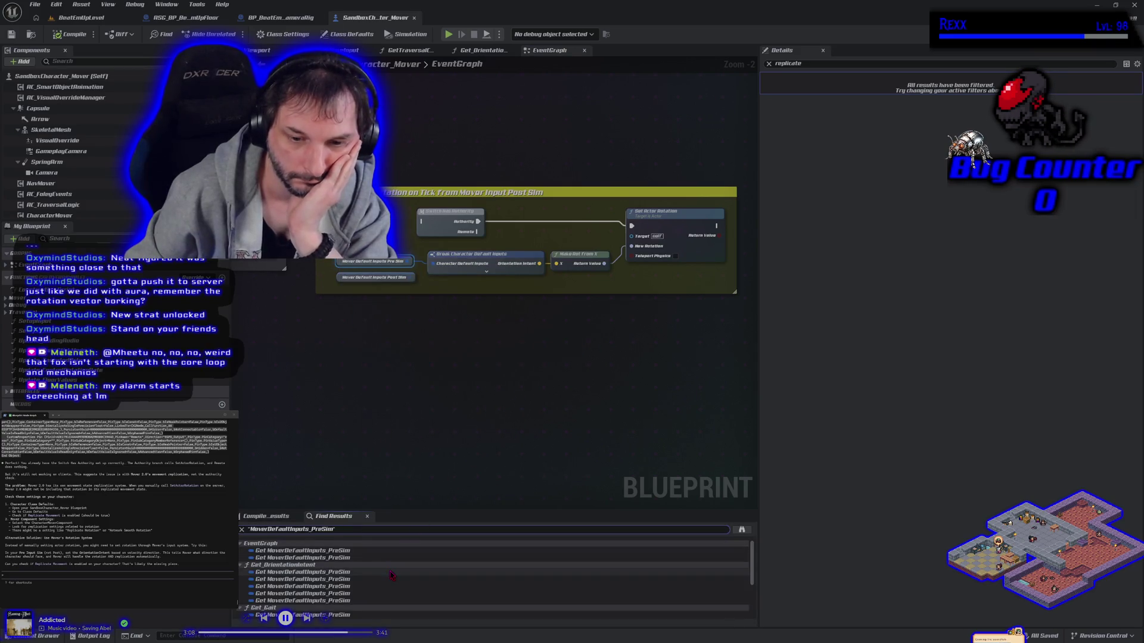
pyautogui.scroll(-5, 391, 575)
pyautogui.scroll(-2, 391, 575)
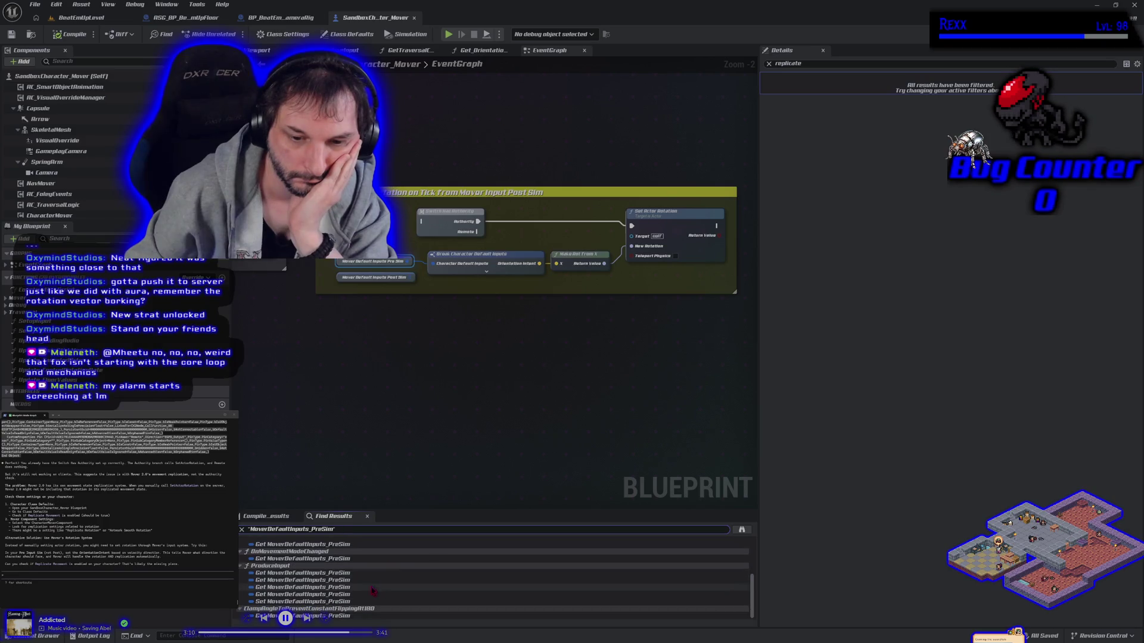
pyautogui.doubleClick(320, 602)
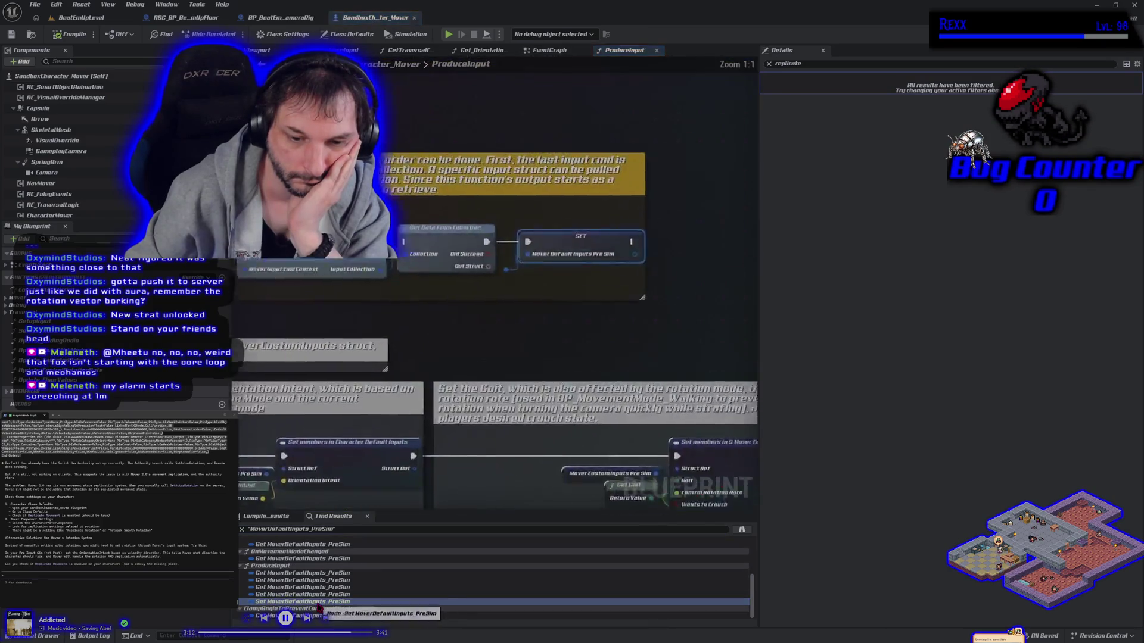
# Step: Look over the ProduceInput graph and search MoverDefaultInputs_PreSim across all blueprints
pyautogui.scroll(-3, 387, 390)
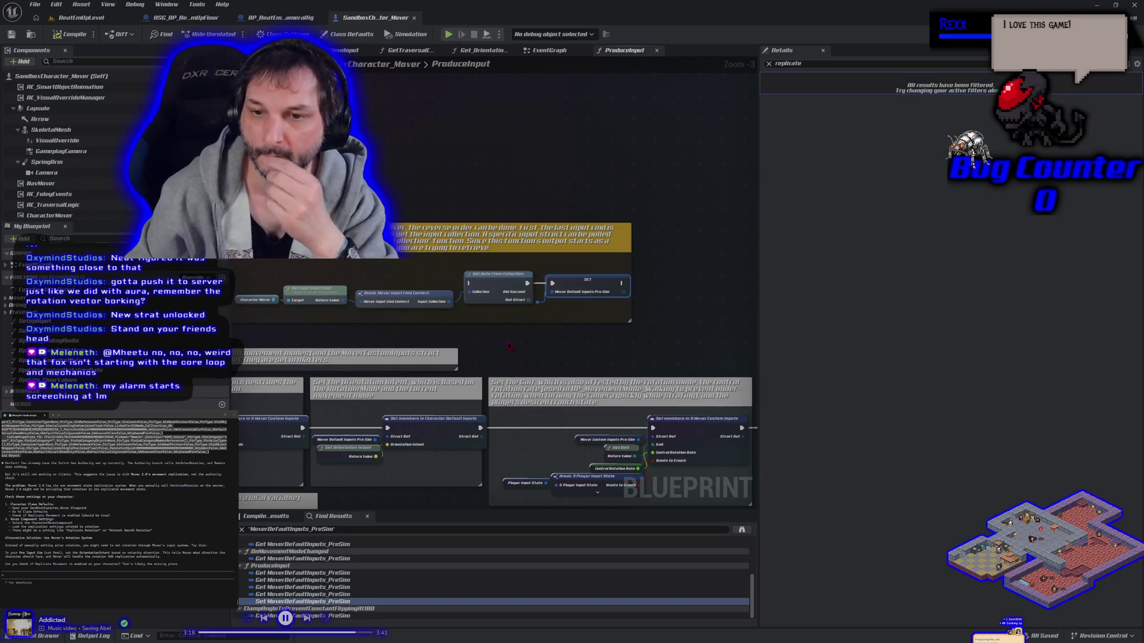
pyautogui.moveTo(508, 345); pyautogui.dragTo(584, 326)
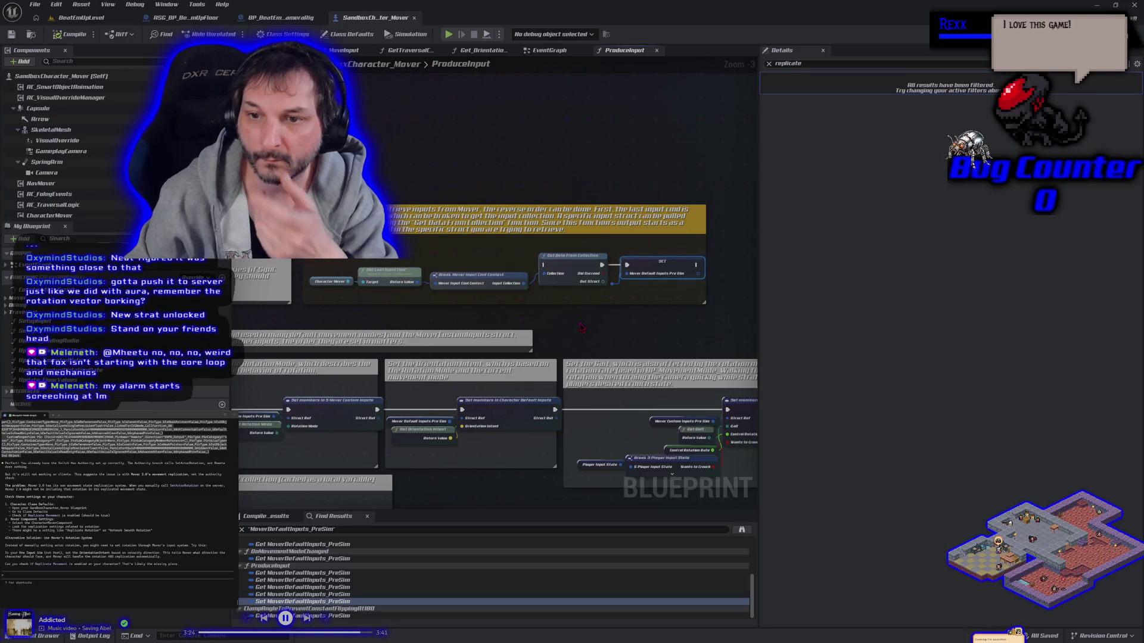
pyautogui.scroll(-1, 581, 327)
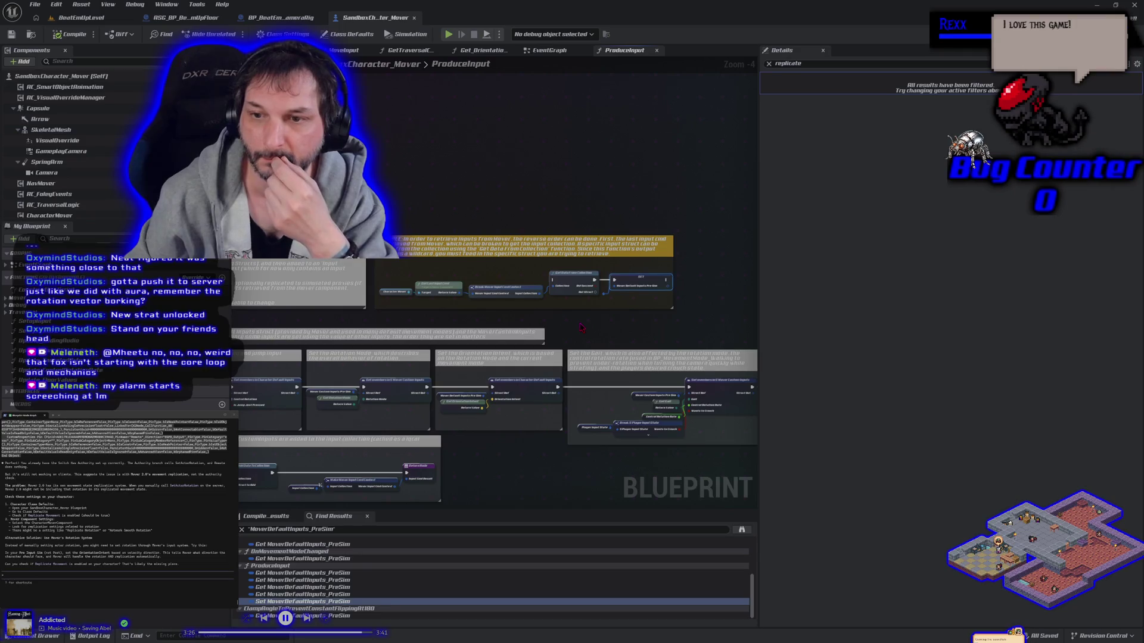
pyautogui.scroll(1, 580, 327)
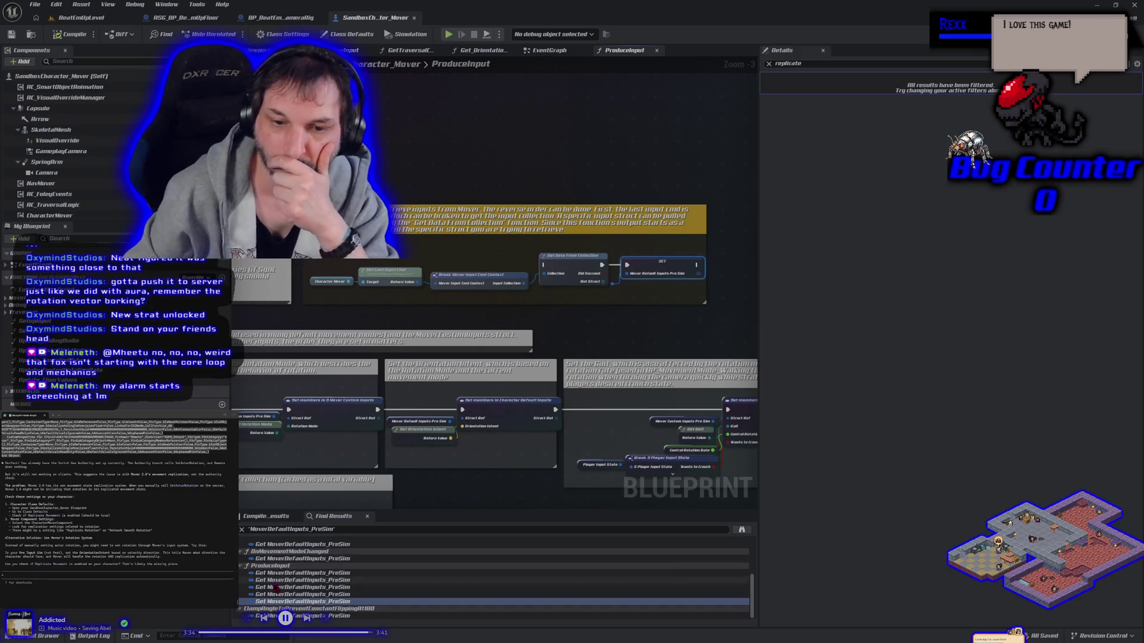
pyautogui.click(743, 531)
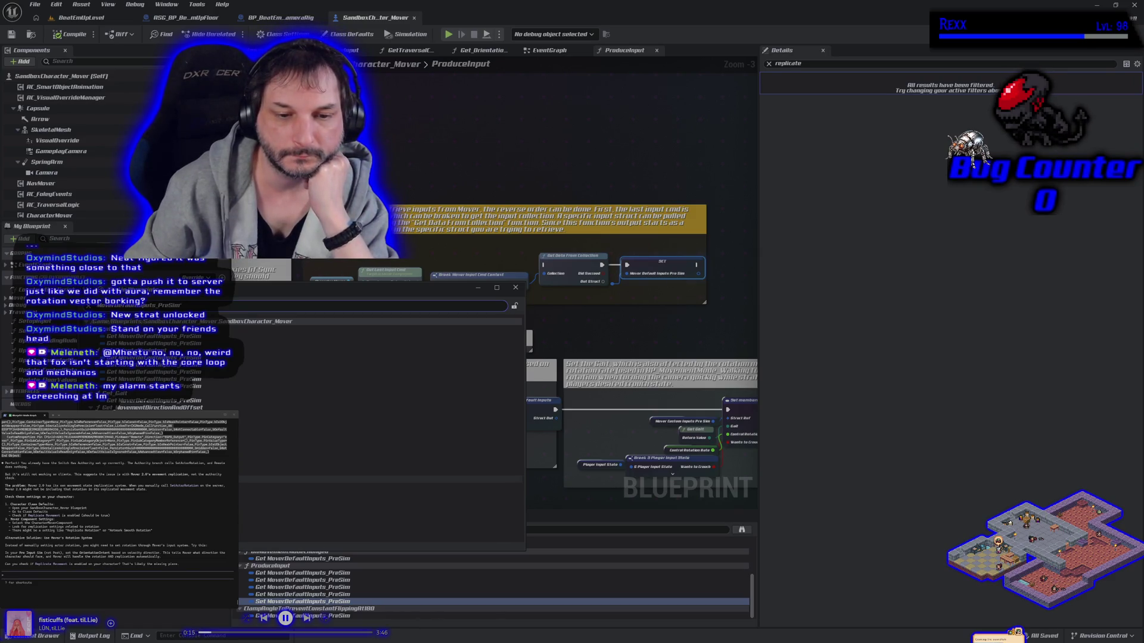
# Step: Jump to a search result, close the Find window, zoom out, and open Get_OrientationIntent
pyautogui.doubleClick(244, 479)
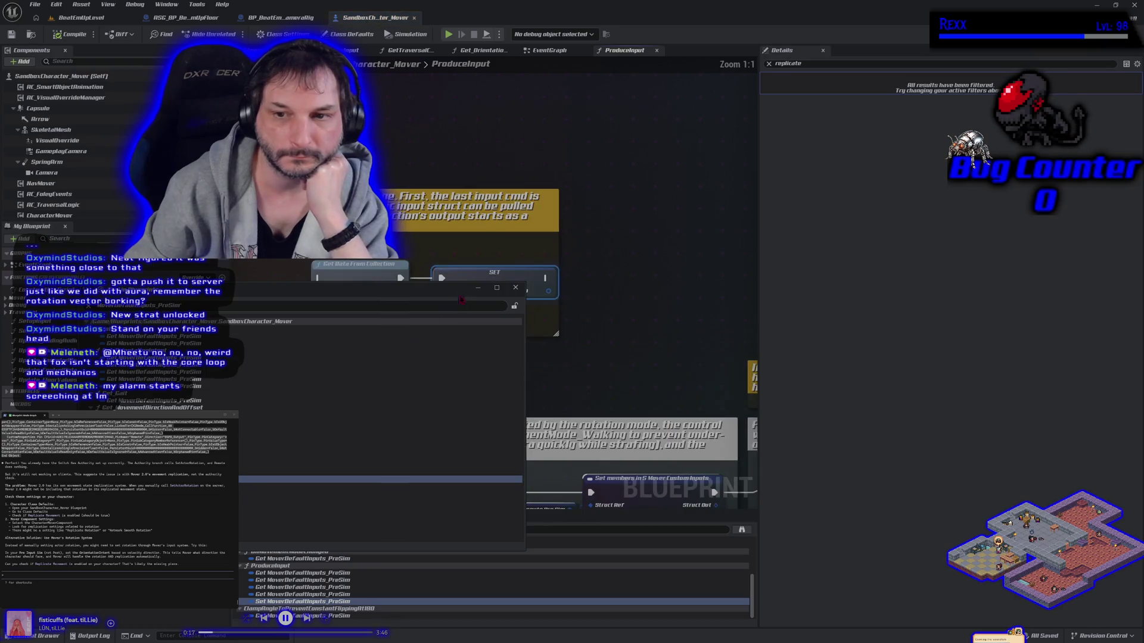
pyautogui.click(515, 288)
pyautogui.scroll(-2, 554, 327)
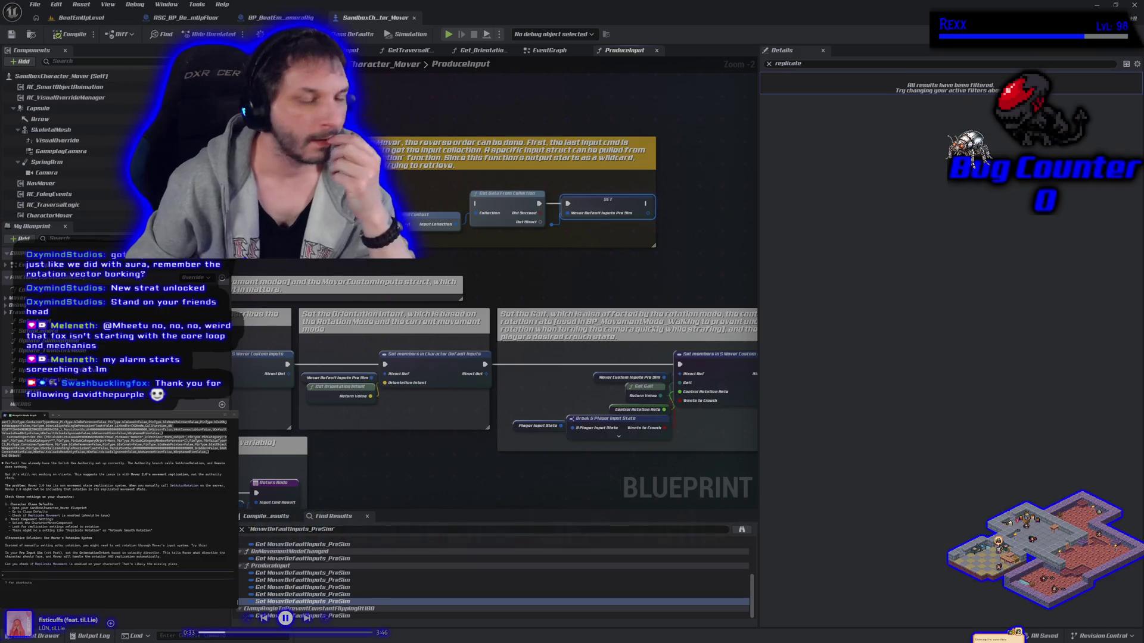
pyautogui.scroll(-2, 516, 293)
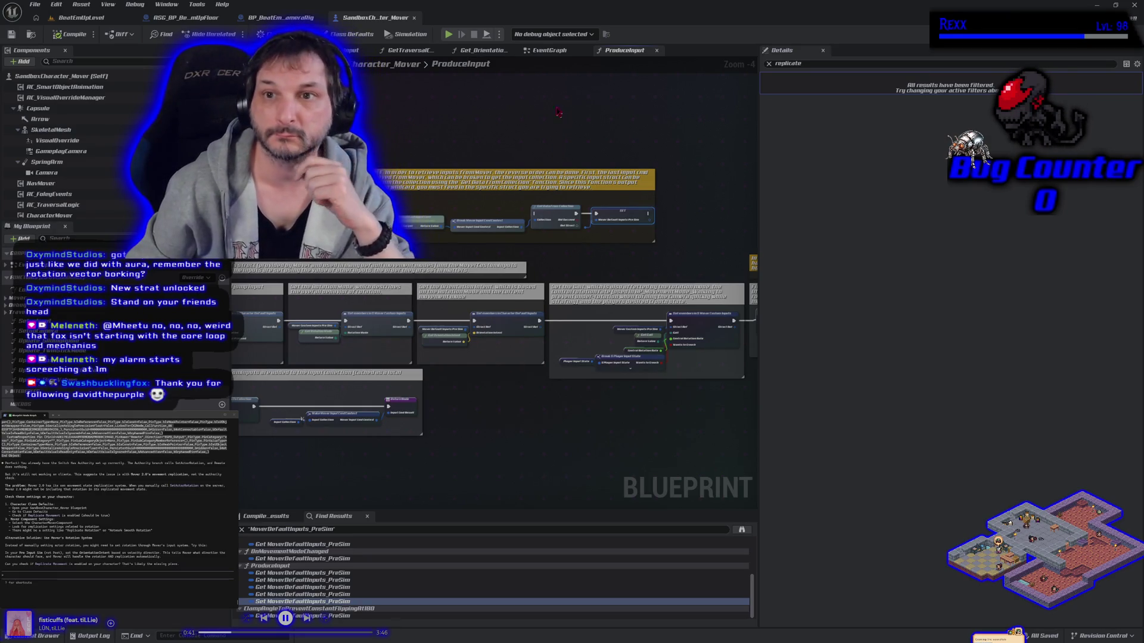
pyautogui.click(485, 52)
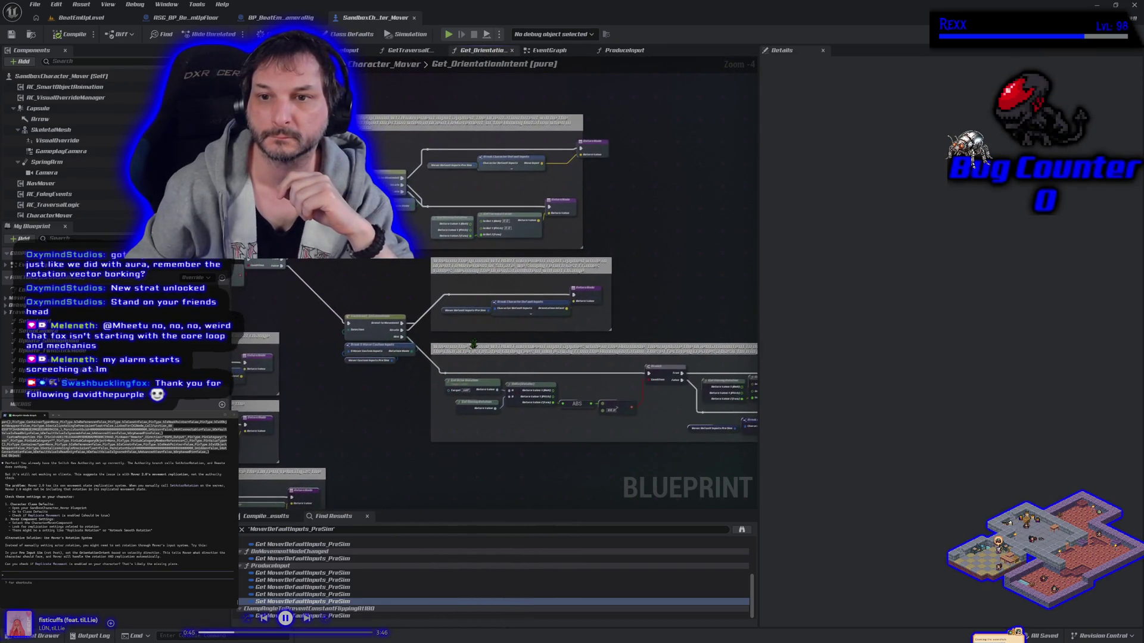
# Step: Pan through the Get_OrientationIntent graph, then select CharacterMover to view its replication properties
pyautogui.scroll(3, 439, 267)
pyautogui.moveTo(537, 213); pyautogui.dragTo(527, 294)
pyautogui.moveTo(566, 227); pyautogui.dragTo(573, 257)
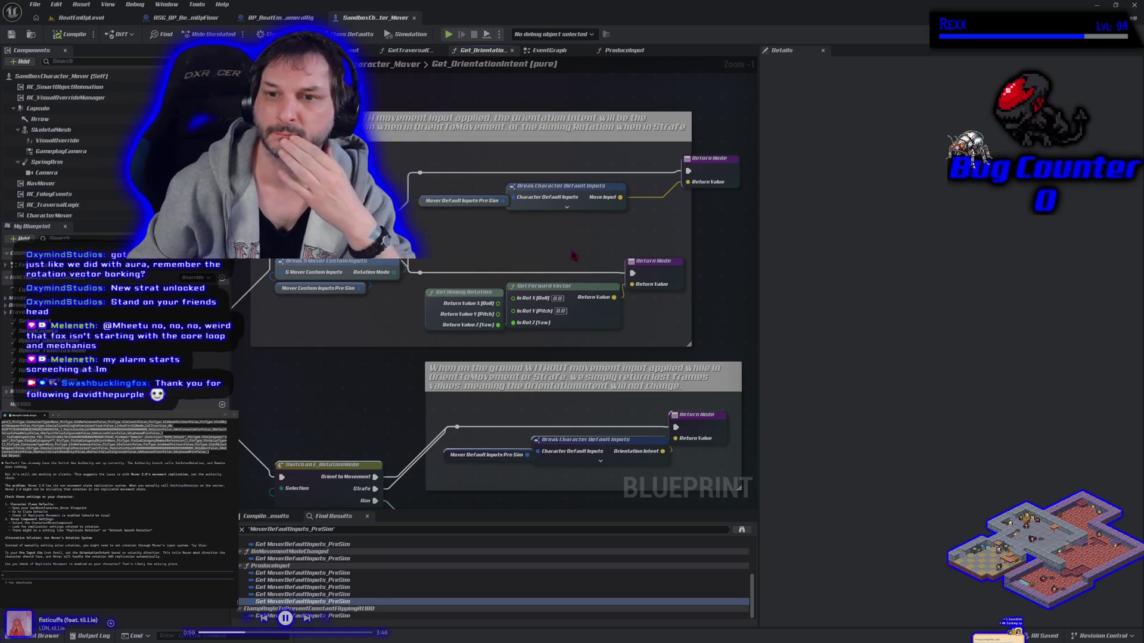
pyautogui.scroll(-1, 572, 255)
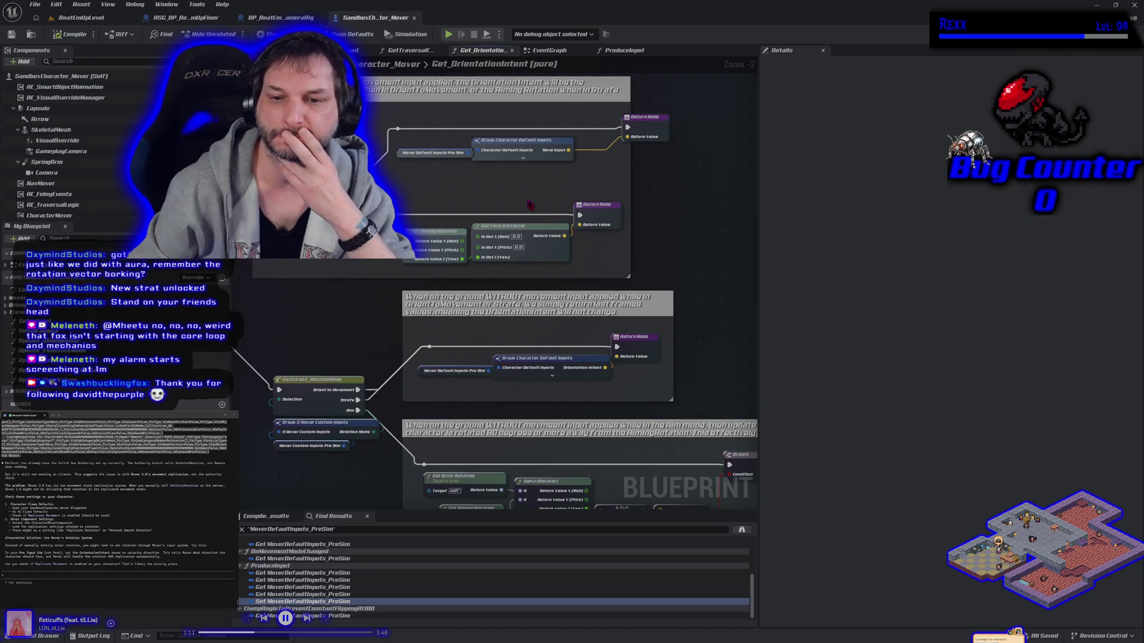
pyautogui.moveTo(366, 350)
pyautogui.mouseDown()
pyautogui.moveTo(429, 316)
pyautogui.moveTo(467, 322)
pyautogui.moveTo(453, 339)
pyautogui.moveTo(511, 303)
pyautogui.moveTo(461, 259)
pyautogui.mouseUp()
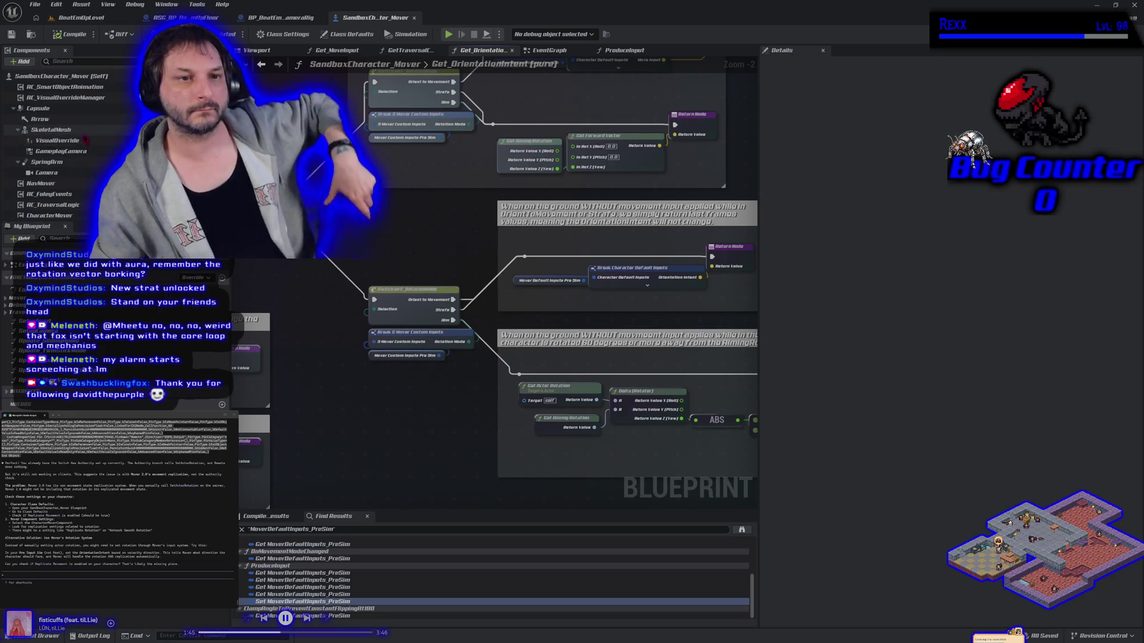
pyautogui.click(49, 215)
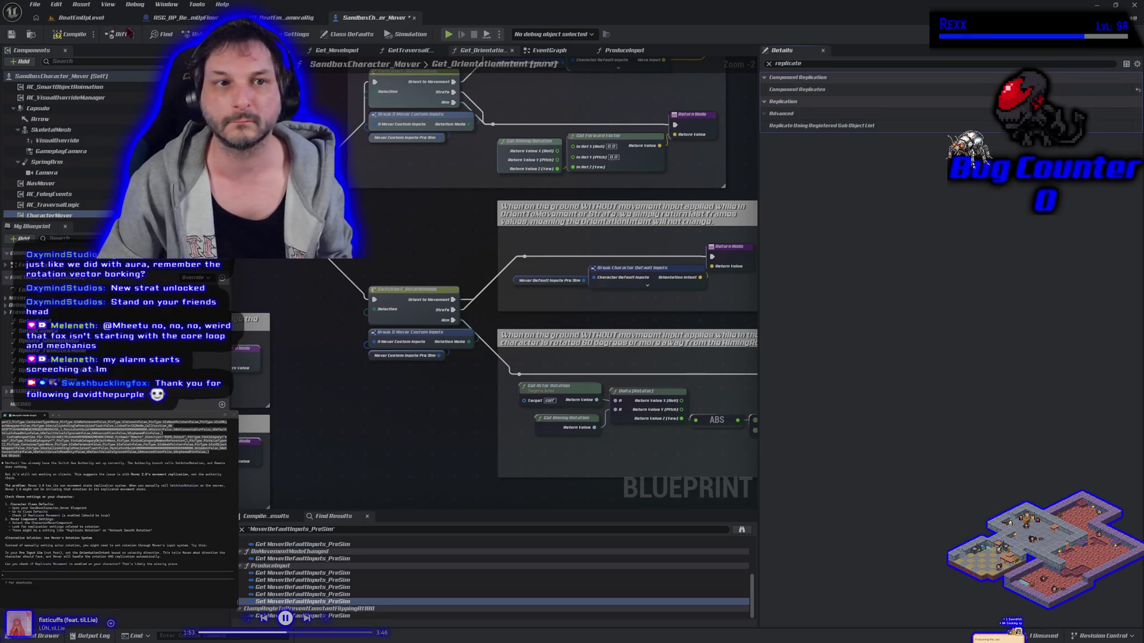
pyautogui.click(86, 19)
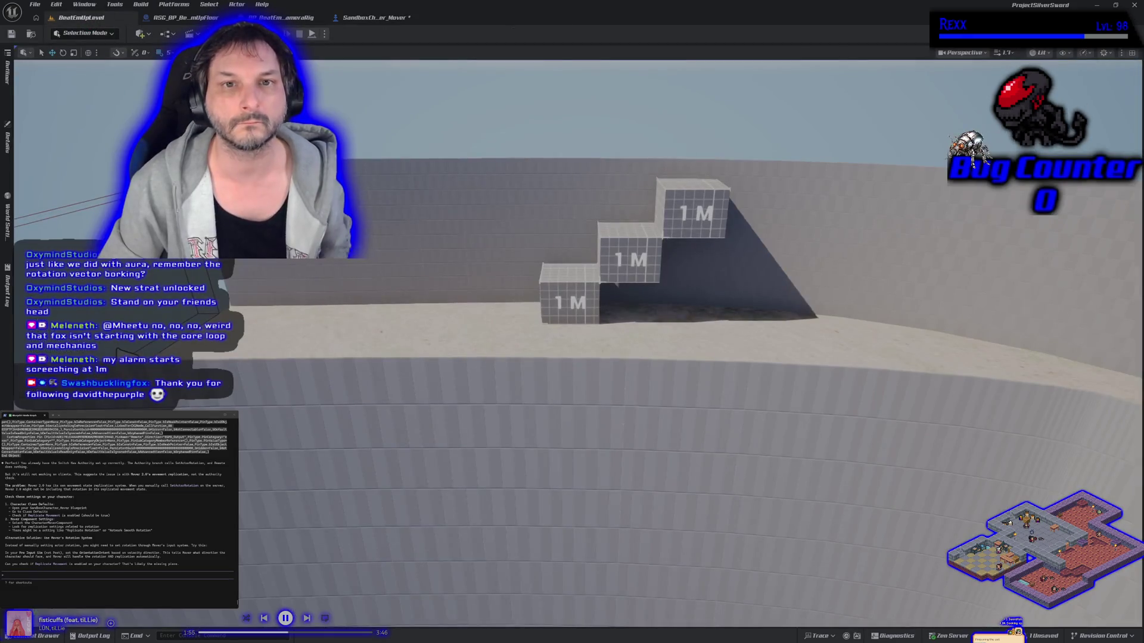
pyautogui.click(274, 33)
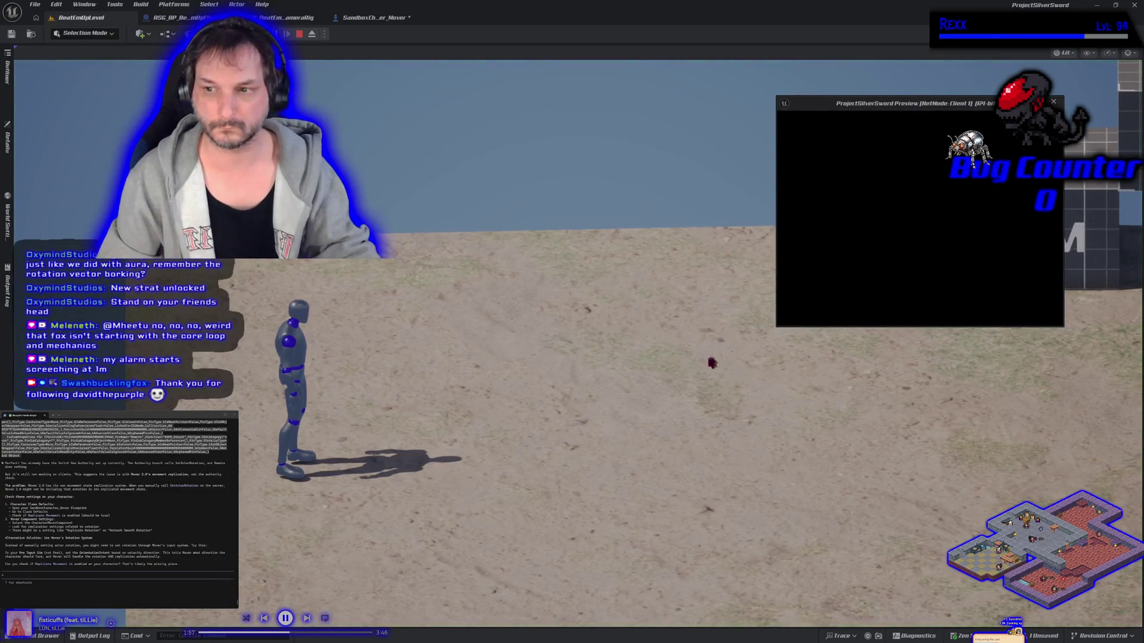
pyautogui.click(712, 362)
pyautogui.press('d')
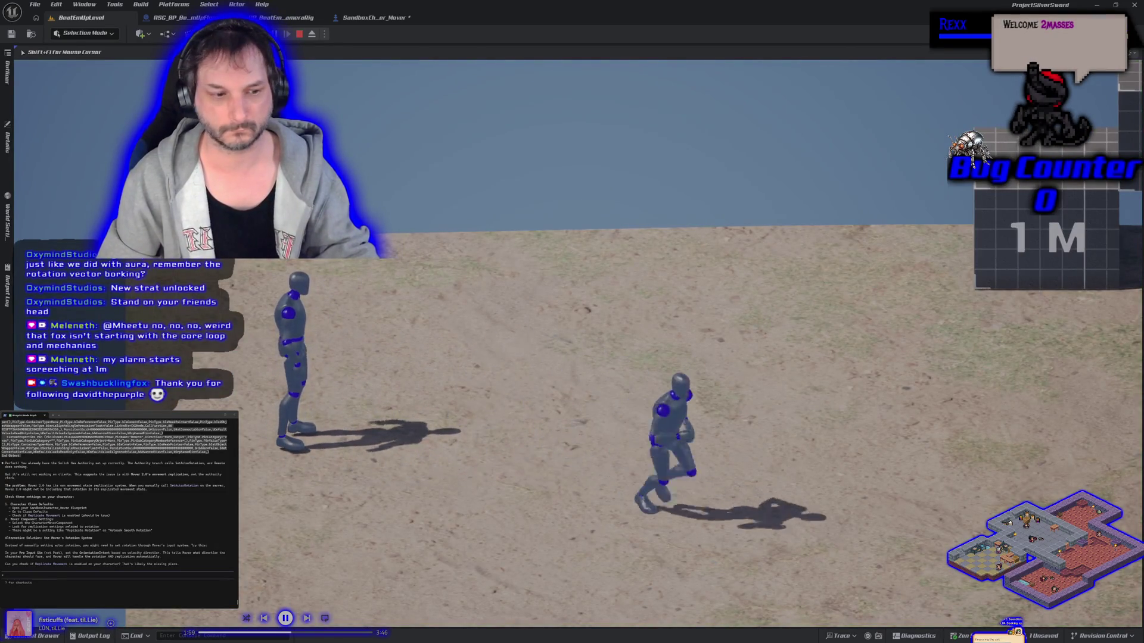
pyautogui.hotkey('shift', 'F1')
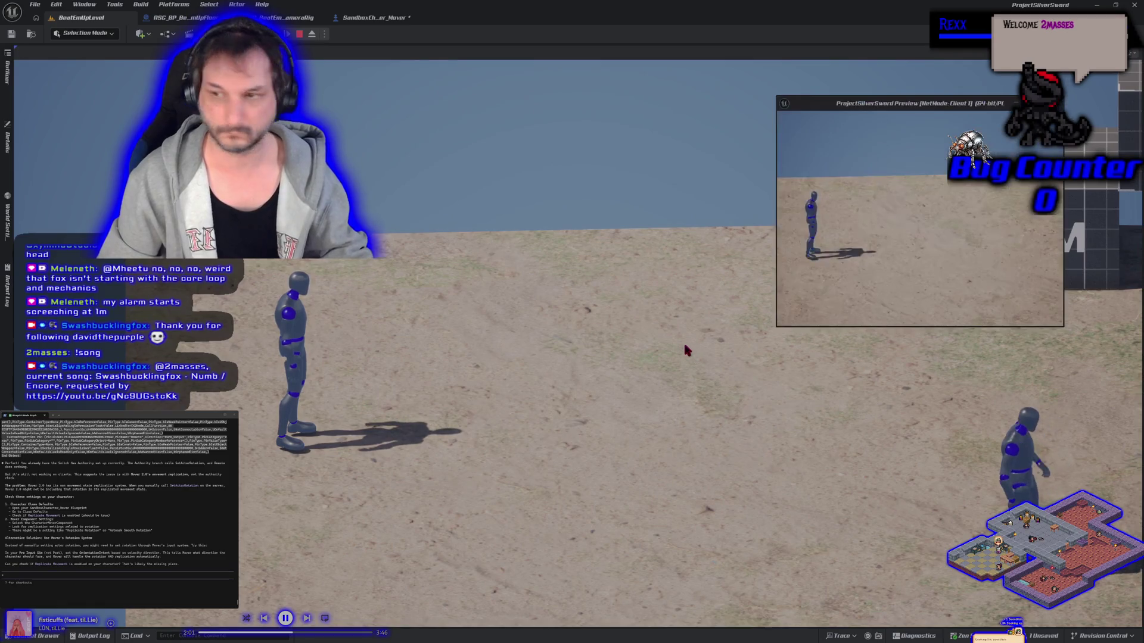
pyautogui.click(685, 350)
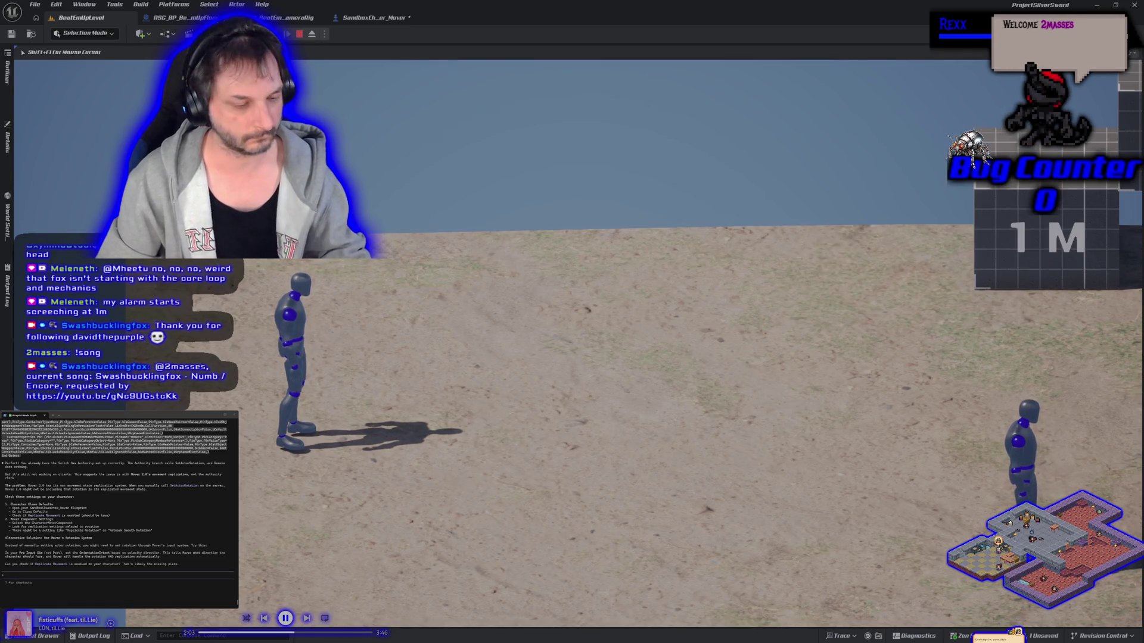
pyautogui.hotkey('shift', 'F1')
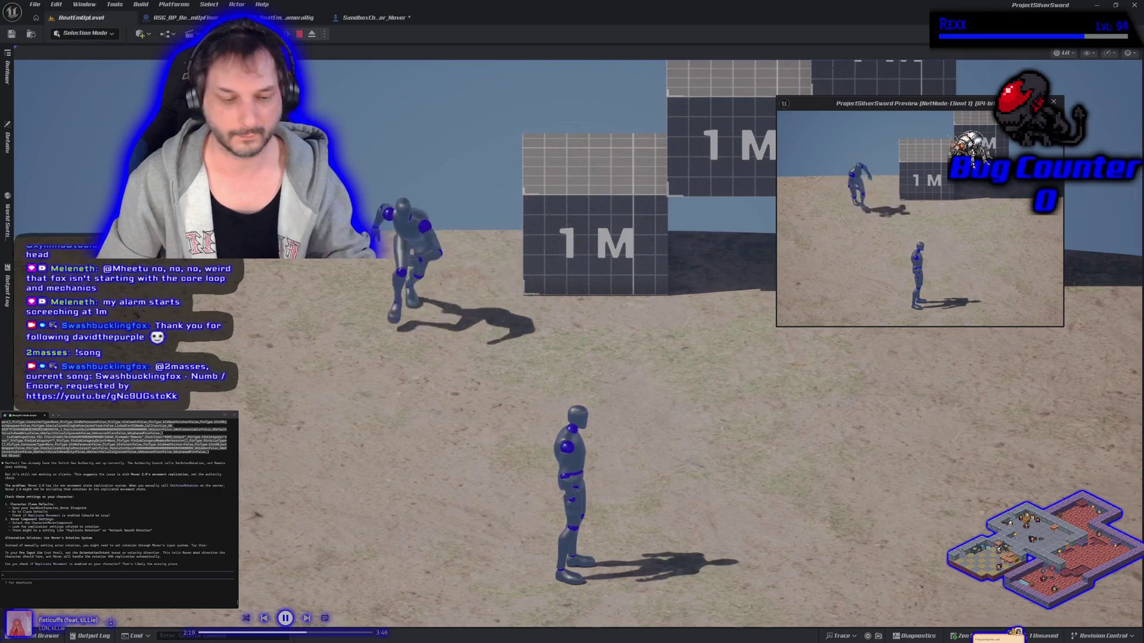
pyautogui.click(779, 258)
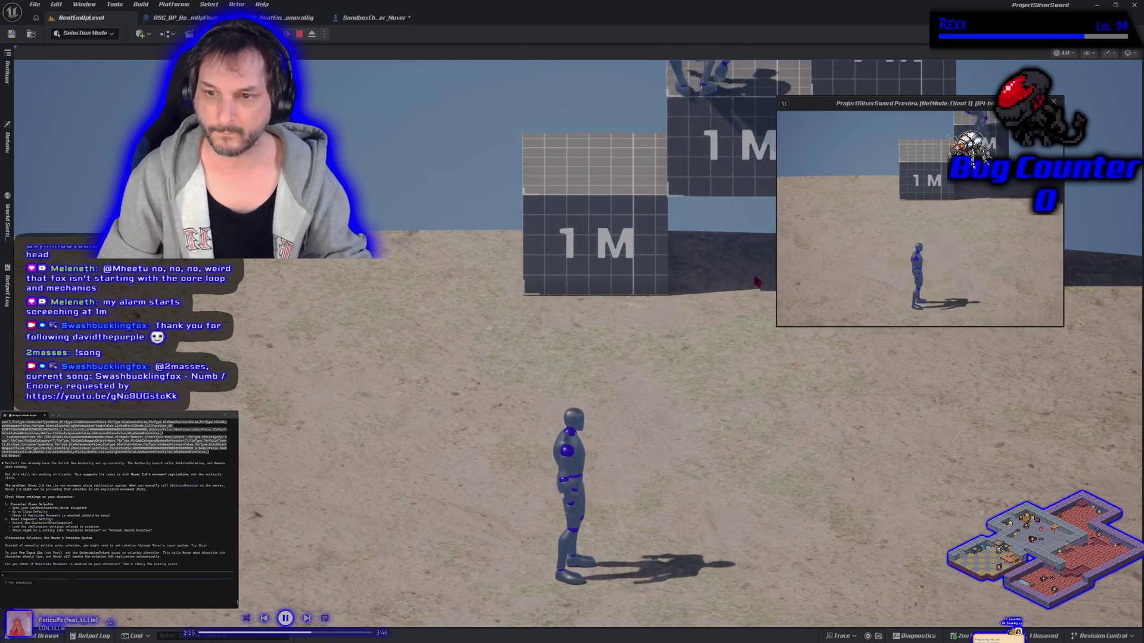
pyautogui.click(602, 459)
pyautogui.press('w')
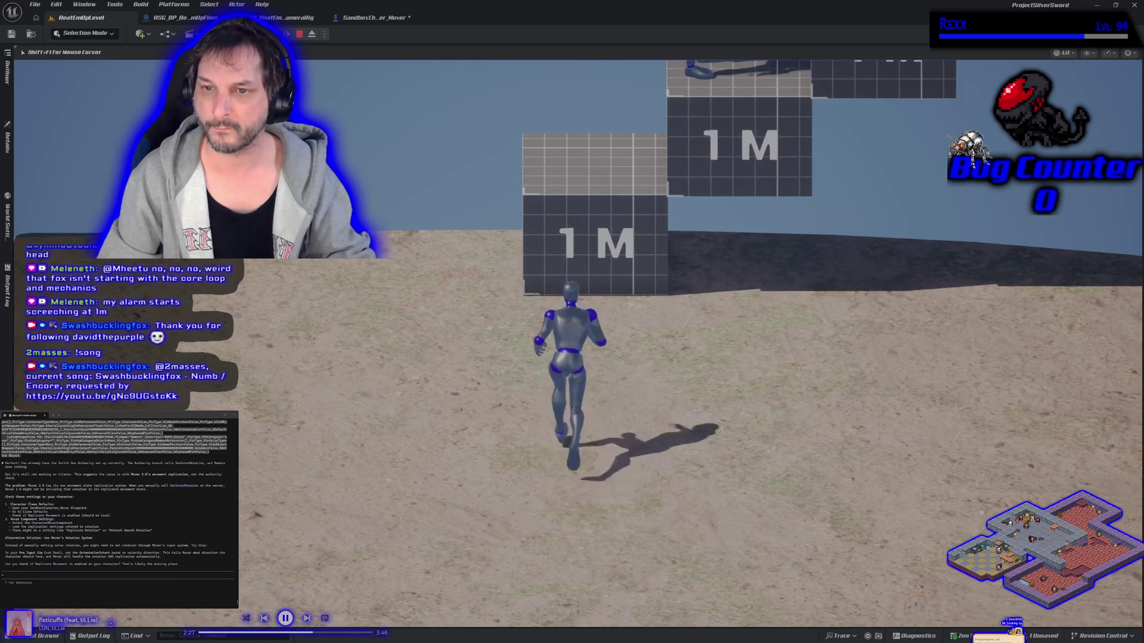
pyautogui.press('space')
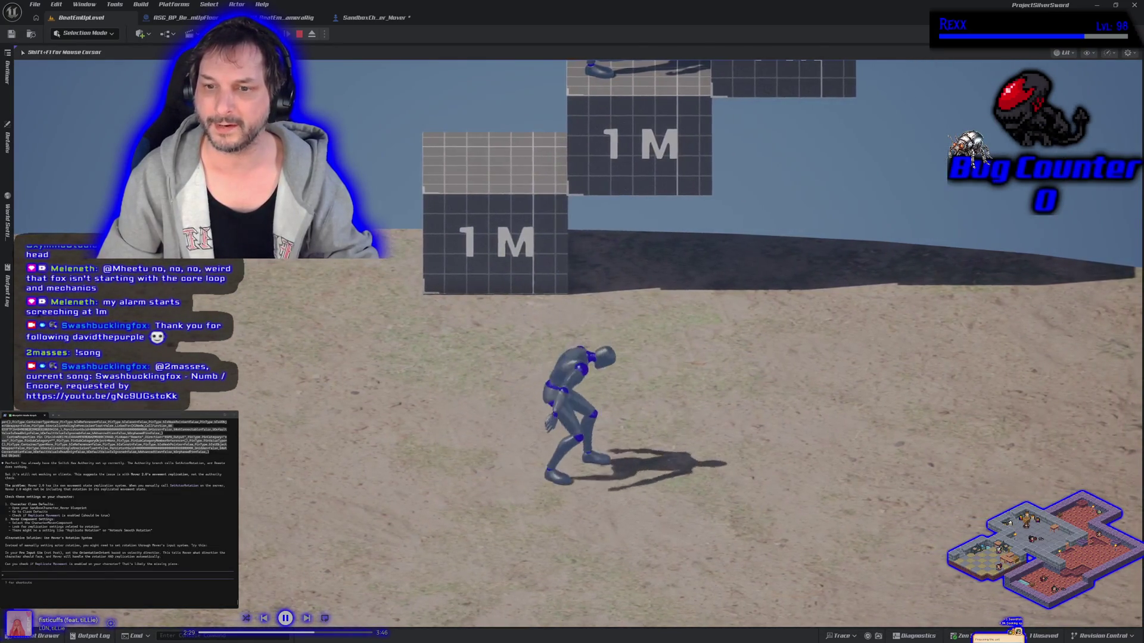
pyautogui.press('w')
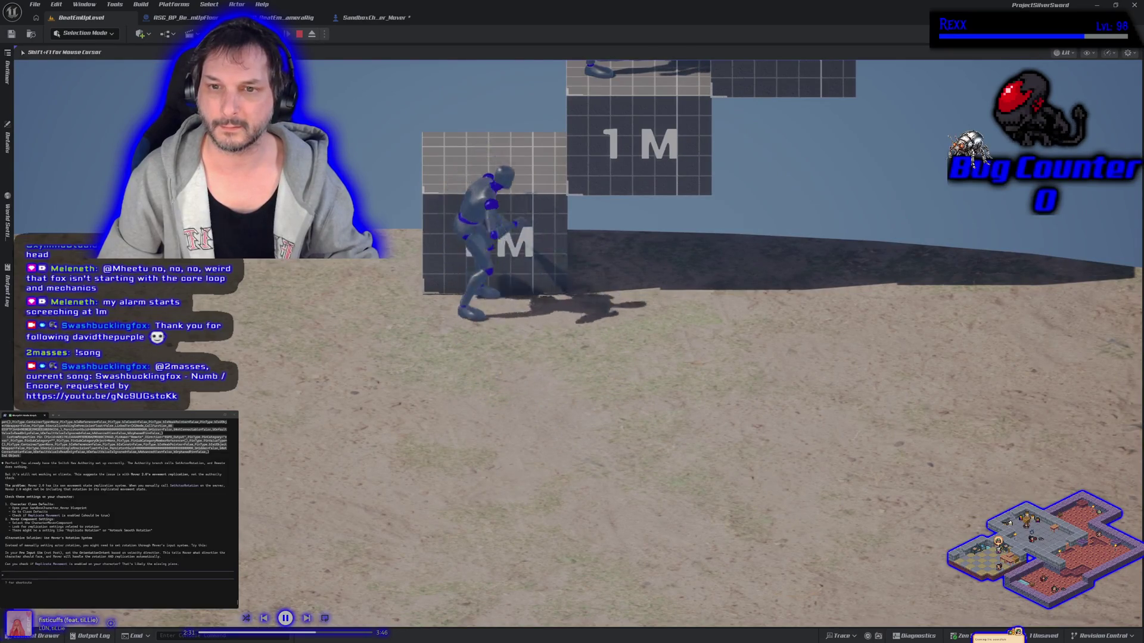
pyautogui.press('space')
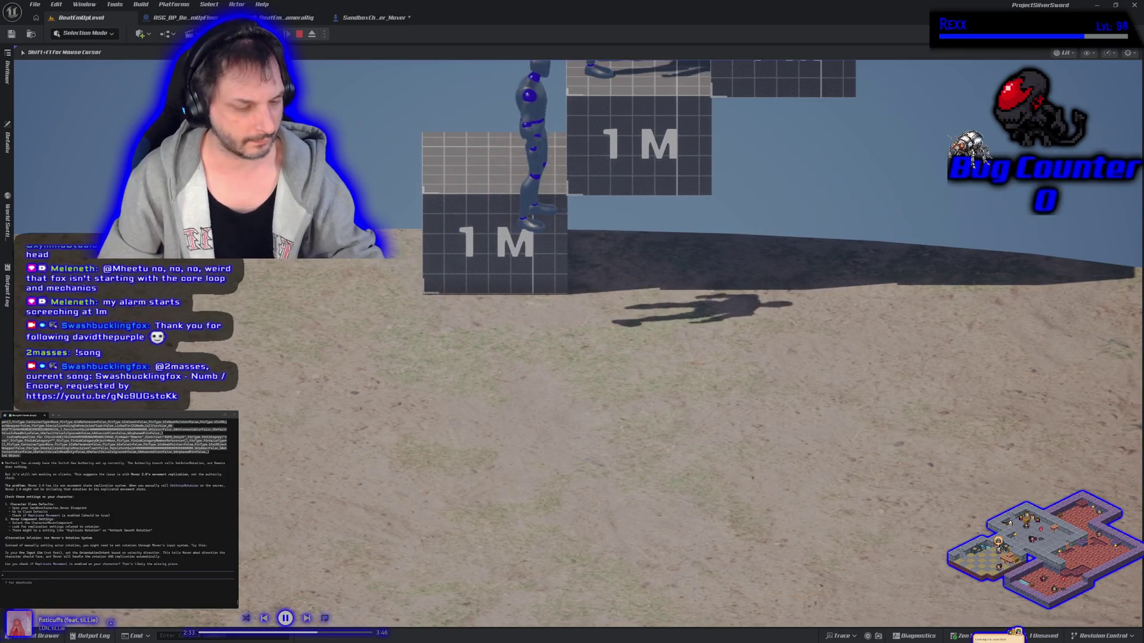
pyautogui.press('Escape')
pyautogui.click(368, 24)
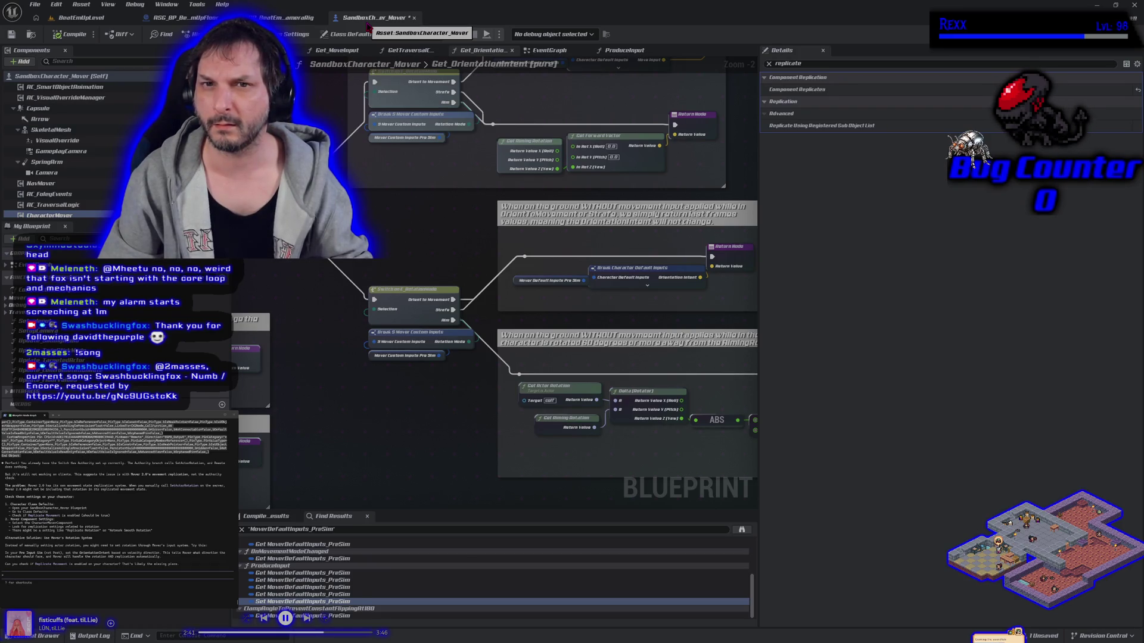
# Step: Save, route the rotation exec through Switch Has Authority, compile, and run a server-client play test
pyautogui.click(11, 36)
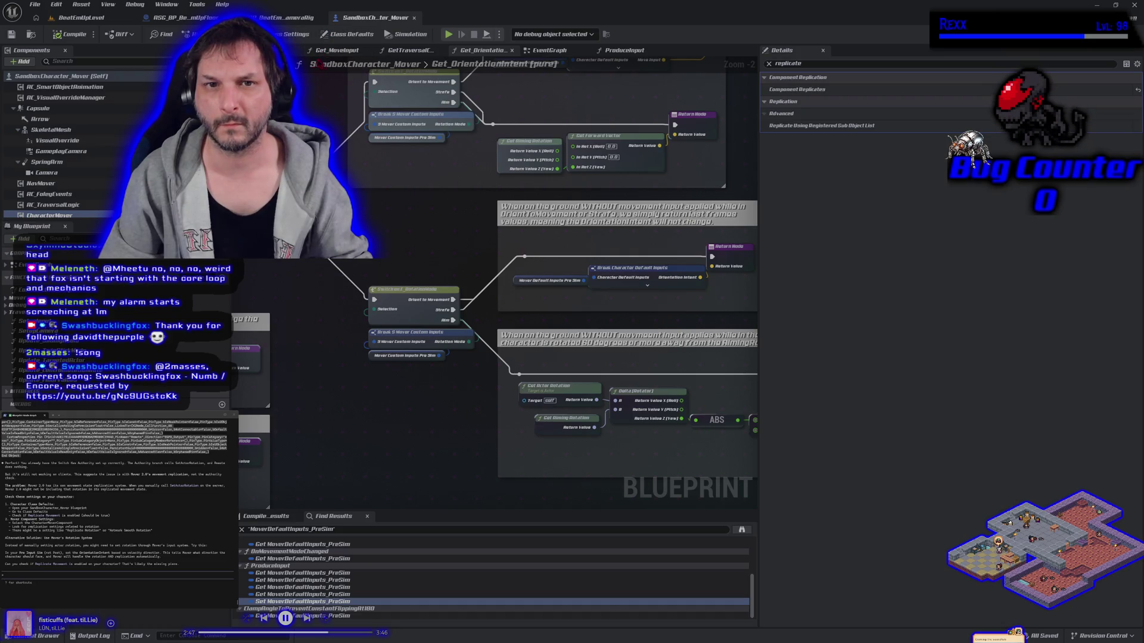
pyautogui.click(553, 51)
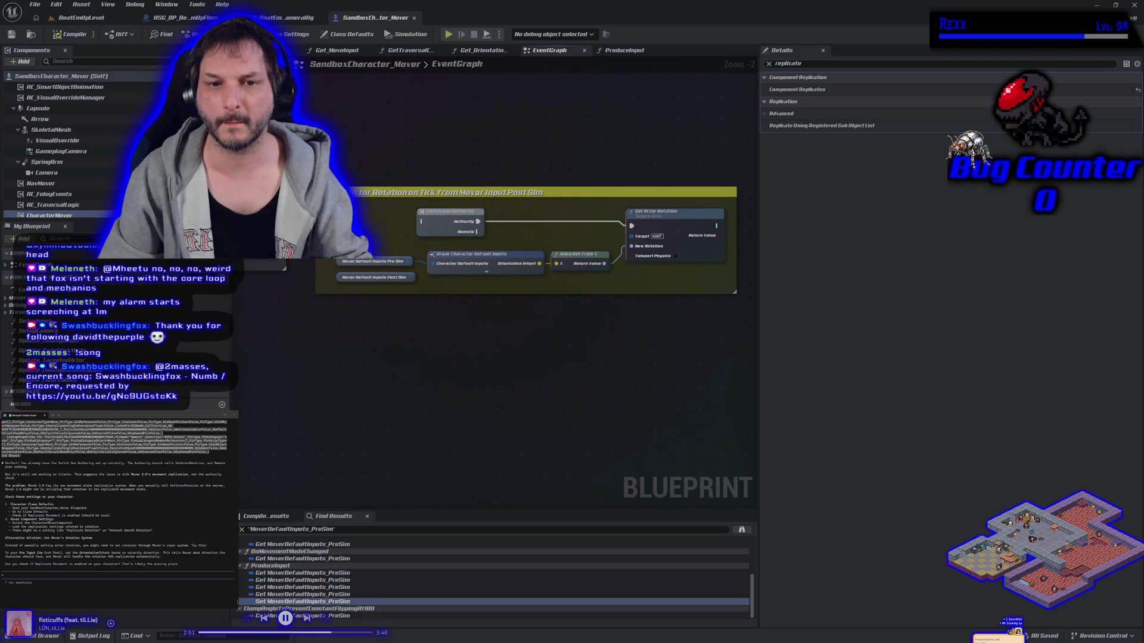
pyautogui.moveTo(373, 228); pyautogui.dragTo(361, 243)
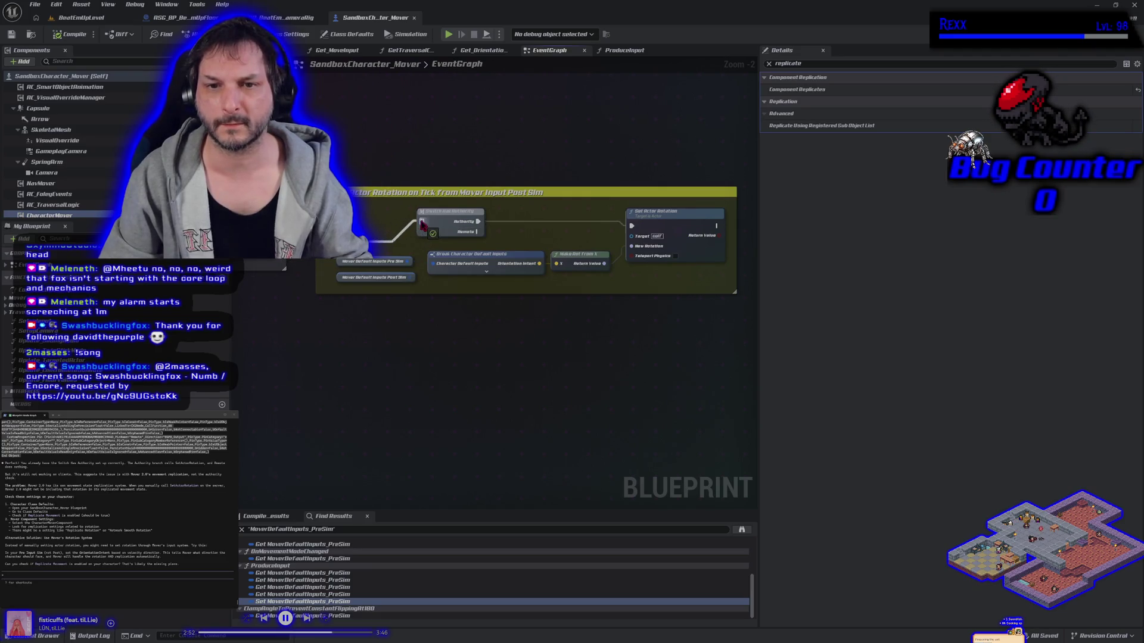
pyautogui.click(81, 35)
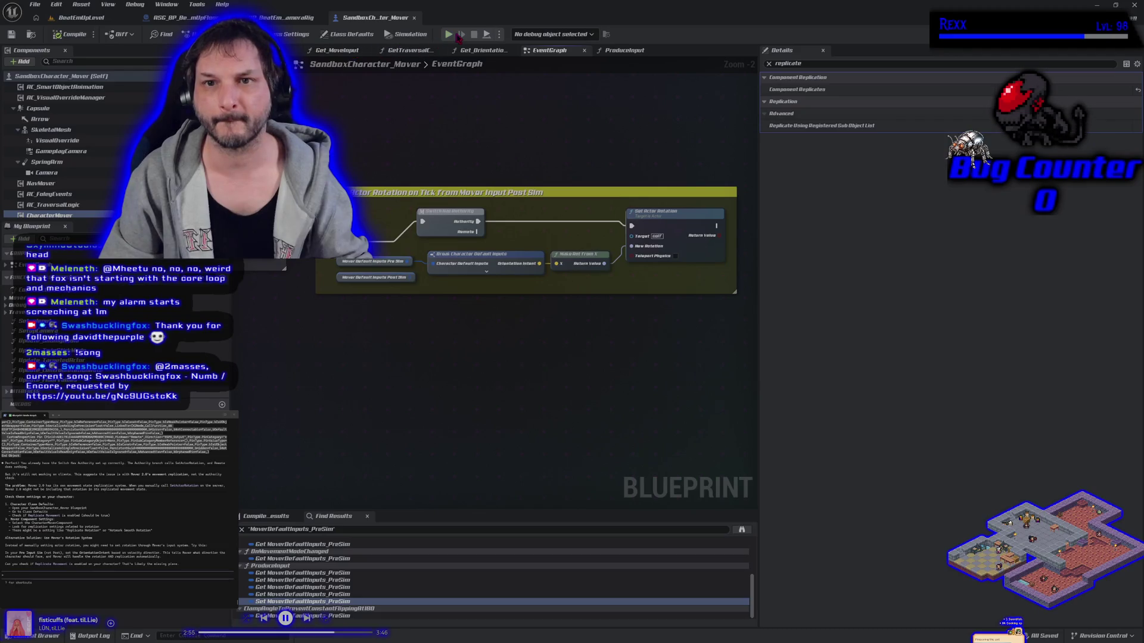
pyautogui.hotkey('alt', 'p')
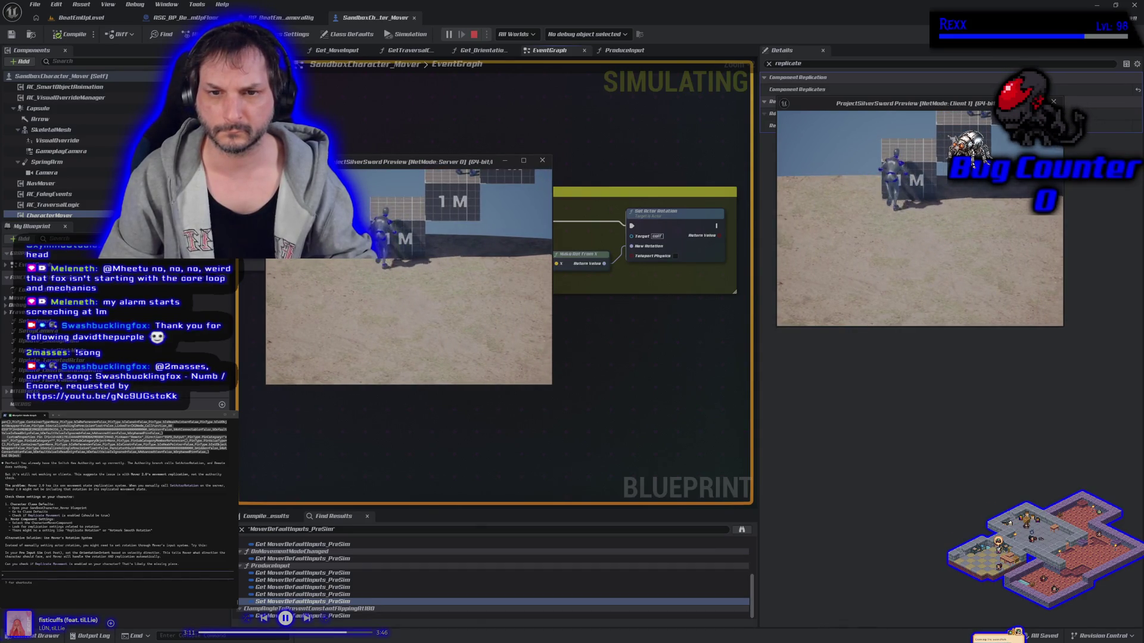
pyautogui.press('Escape')
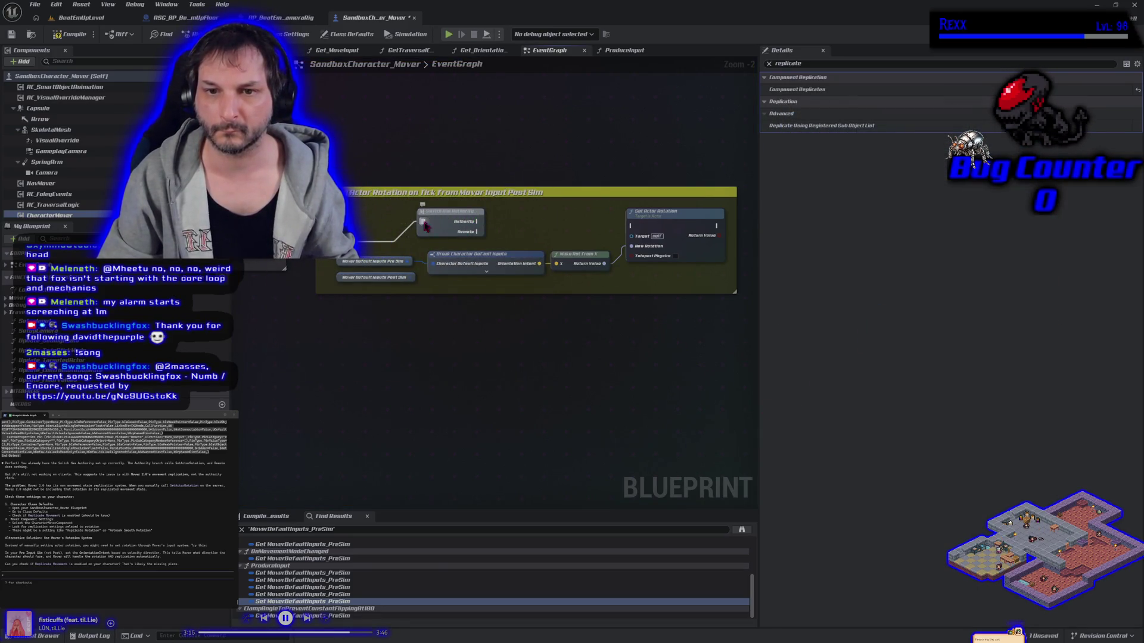
# Step: Rewire the exec straight to Set Actor Rotation, recompile, and rerun the server-client play test
pyautogui.moveTo(423, 224)
pyautogui.mouseDown()
pyautogui.moveTo(644, 237)
pyautogui.moveTo(630, 231)
pyautogui.mouseUp()
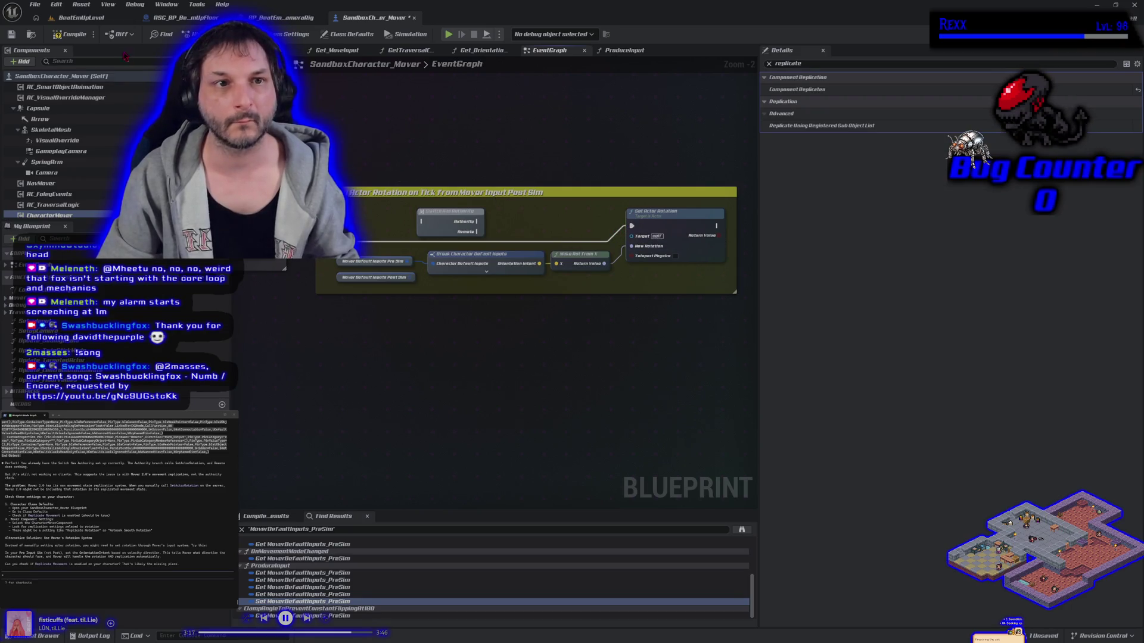
pyautogui.click(78, 36)
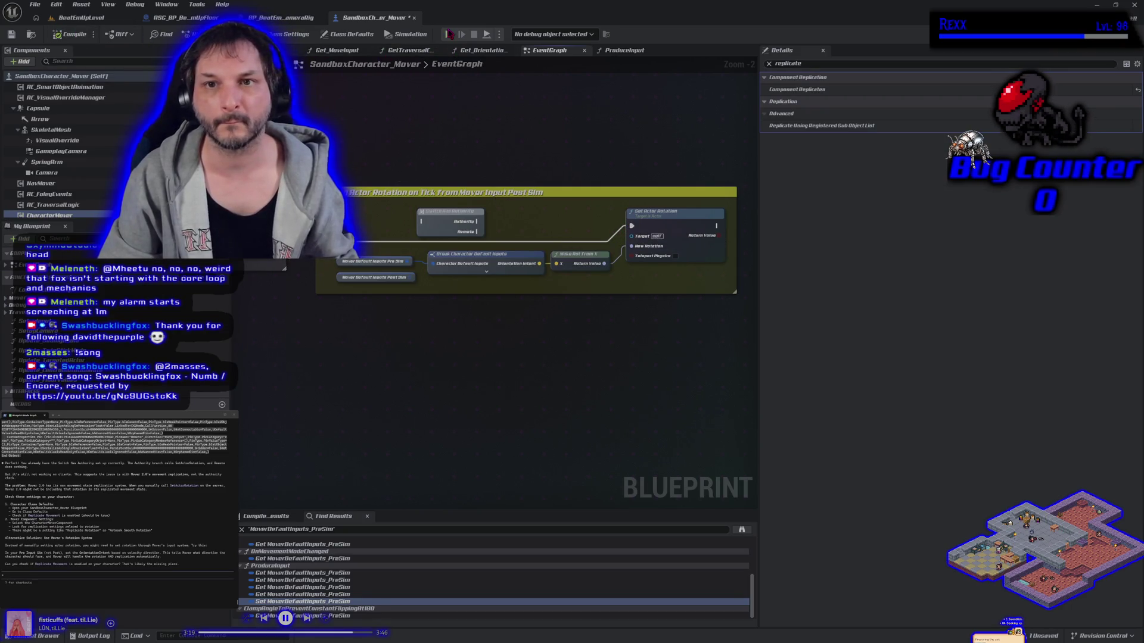
pyautogui.click(449, 35)
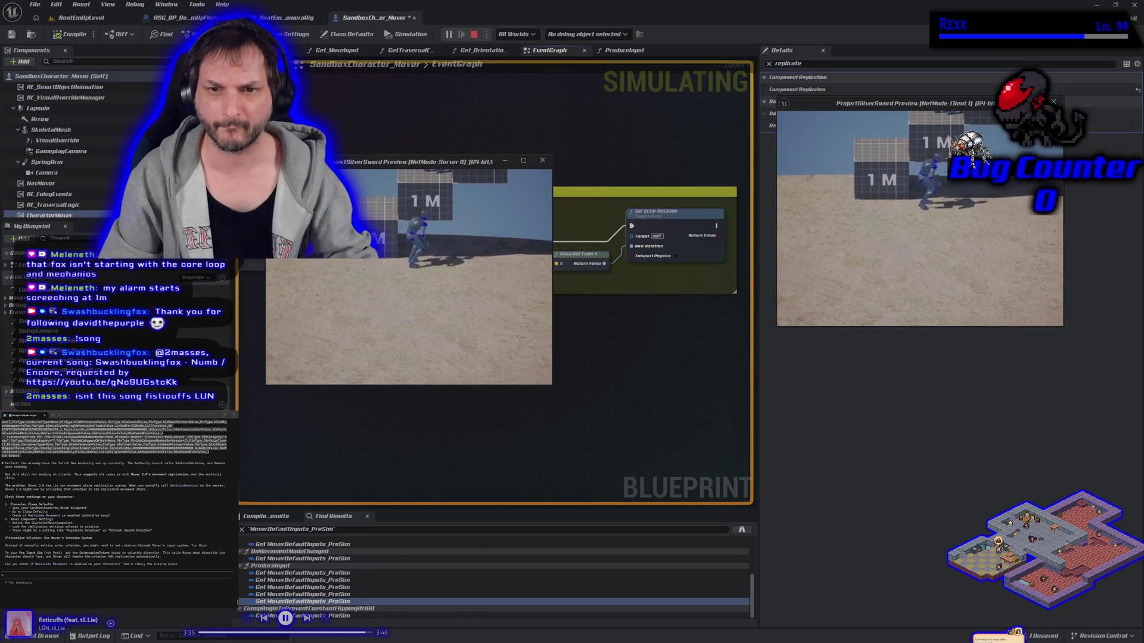
pyautogui.press('Escape')
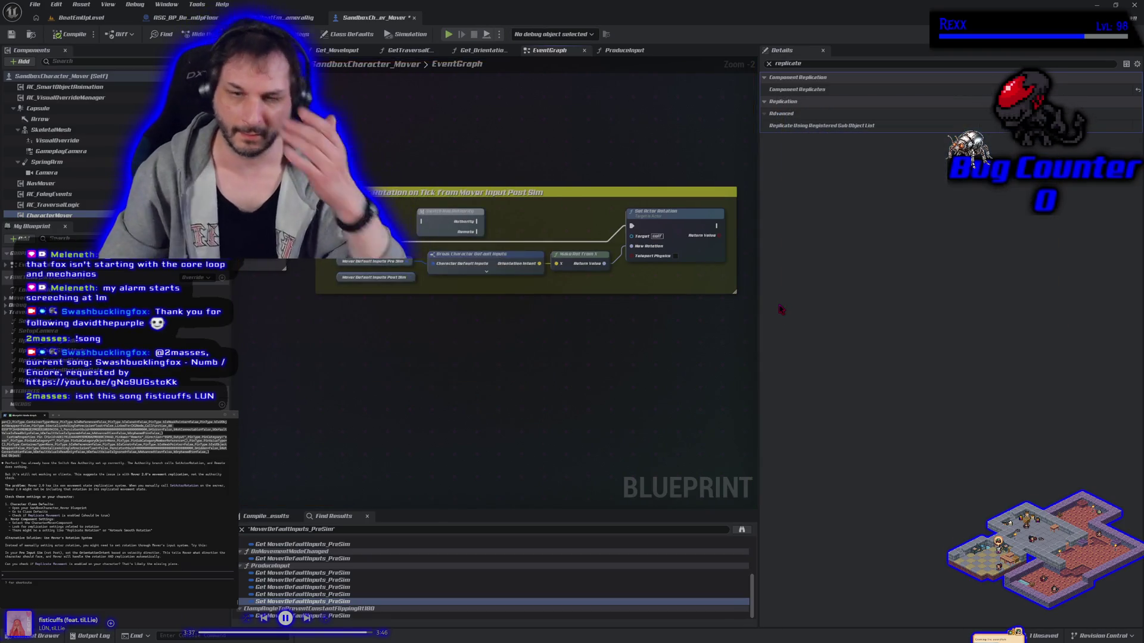
pyautogui.click(79, 17)
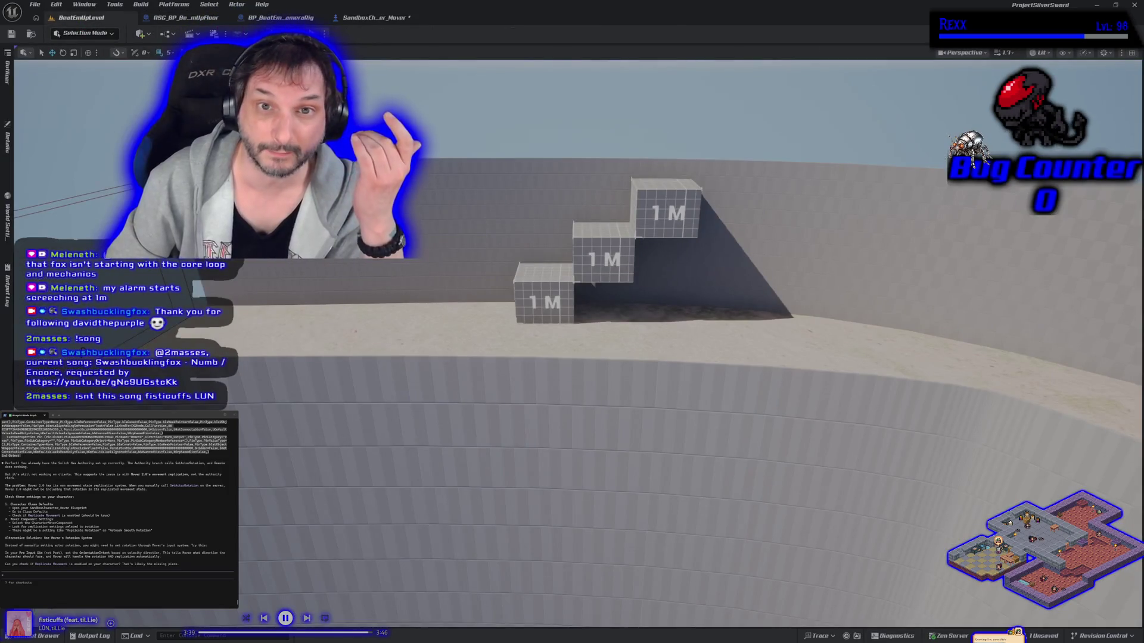
# Step: Start a play session, run the character left and right, and jump onto a 1M block
pyautogui.hotkey('alt', 'p')
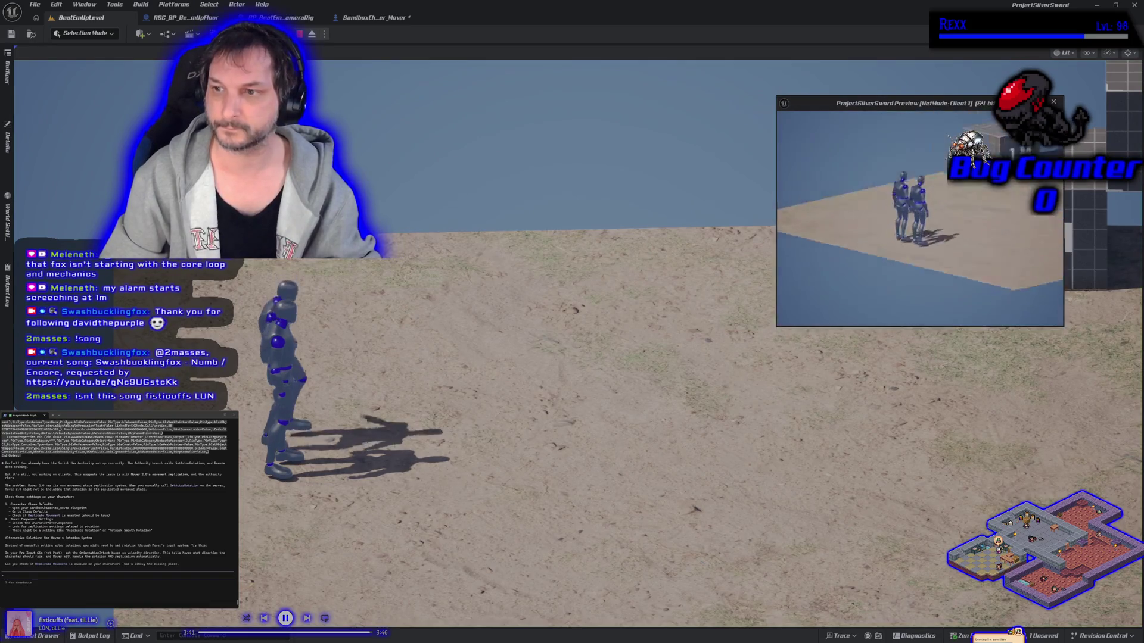
pyautogui.press('d')
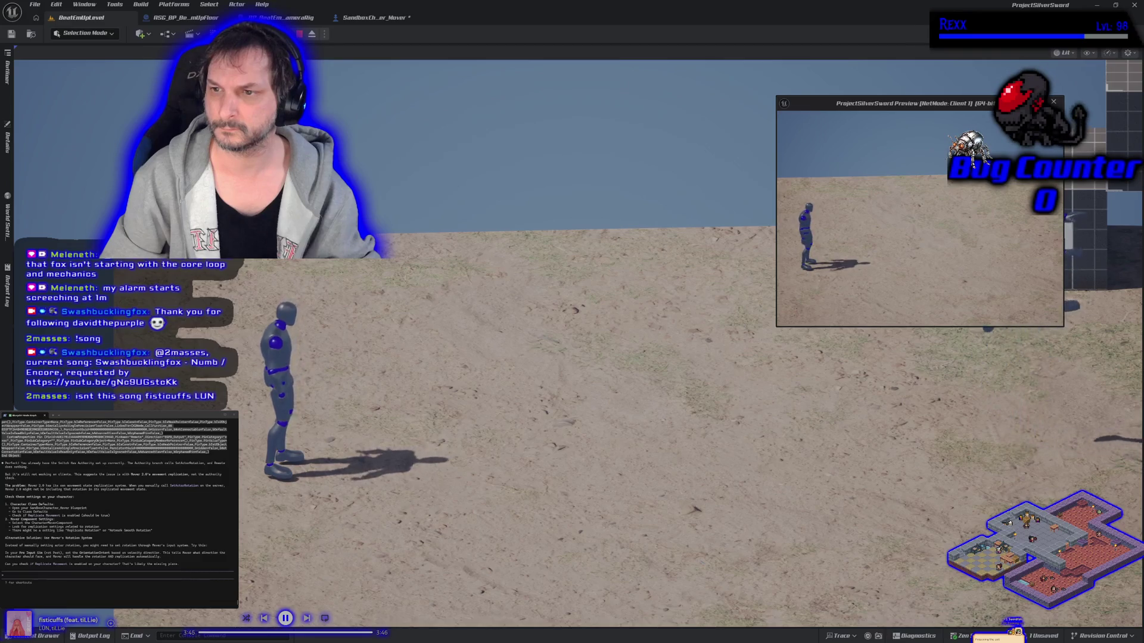
pyautogui.press('a')
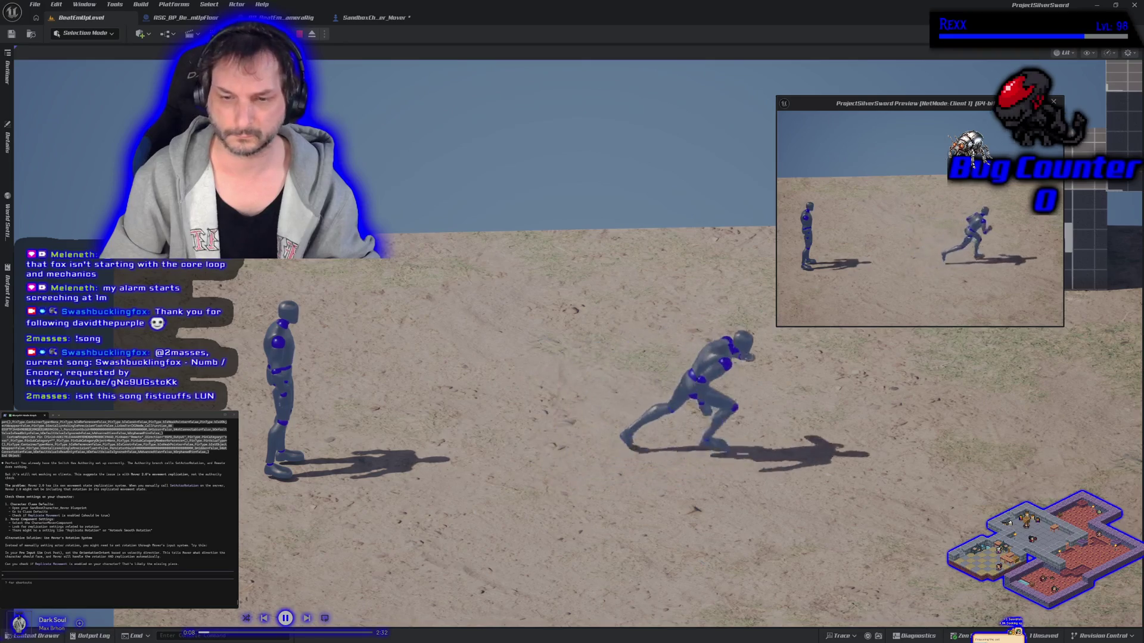
pyautogui.click(655, 357)
pyautogui.press('d')
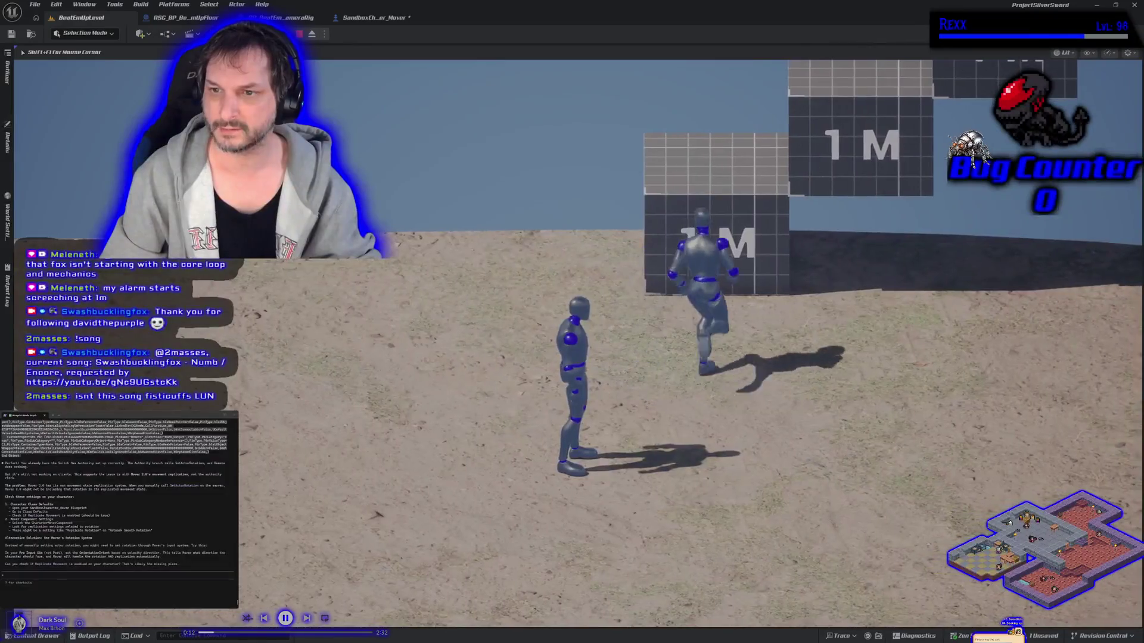
pyautogui.press('space')
# Step: Climb and mantle onto the upper 1M blocks, then stop play and reopen the SandboxCharacter_Mover graph
pyautogui.press('d')
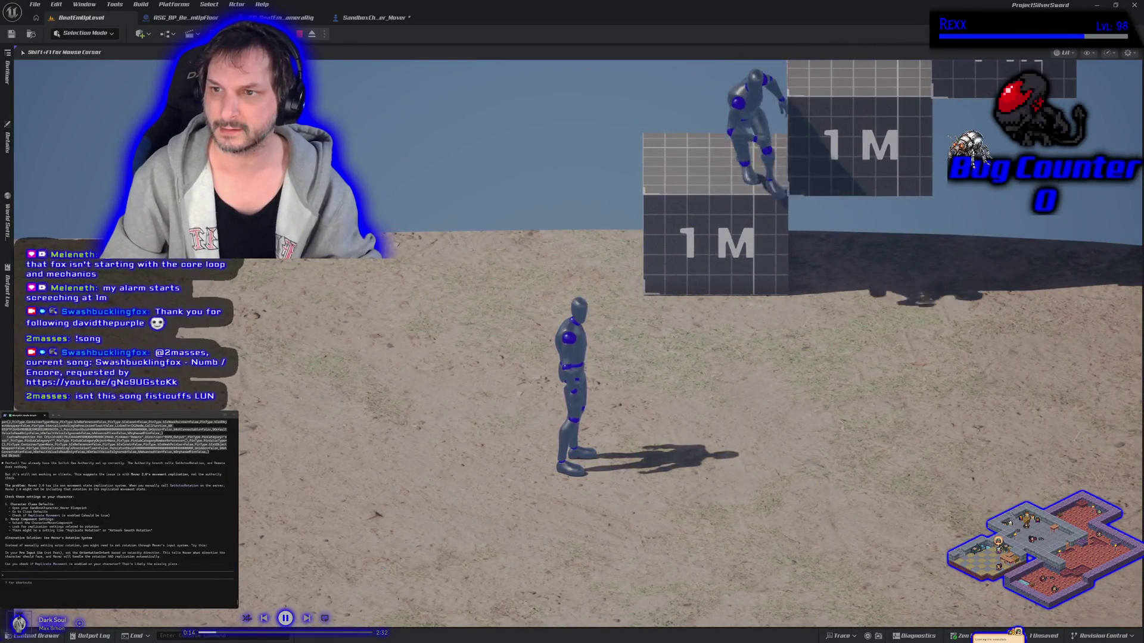
pyautogui.press('space')
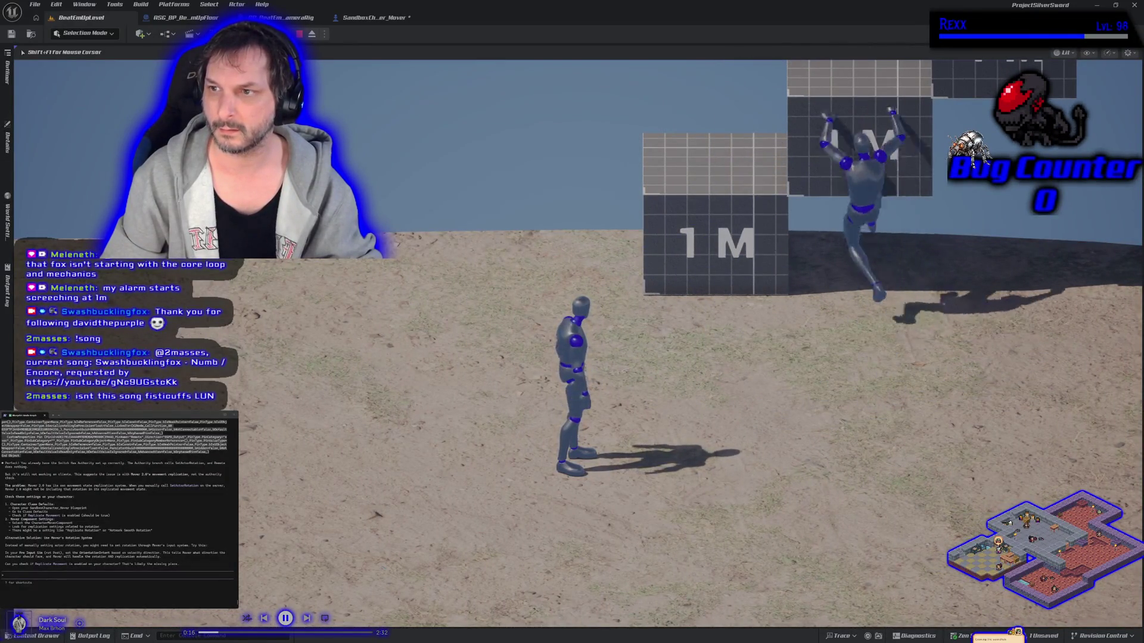
pyautogui.press('w')
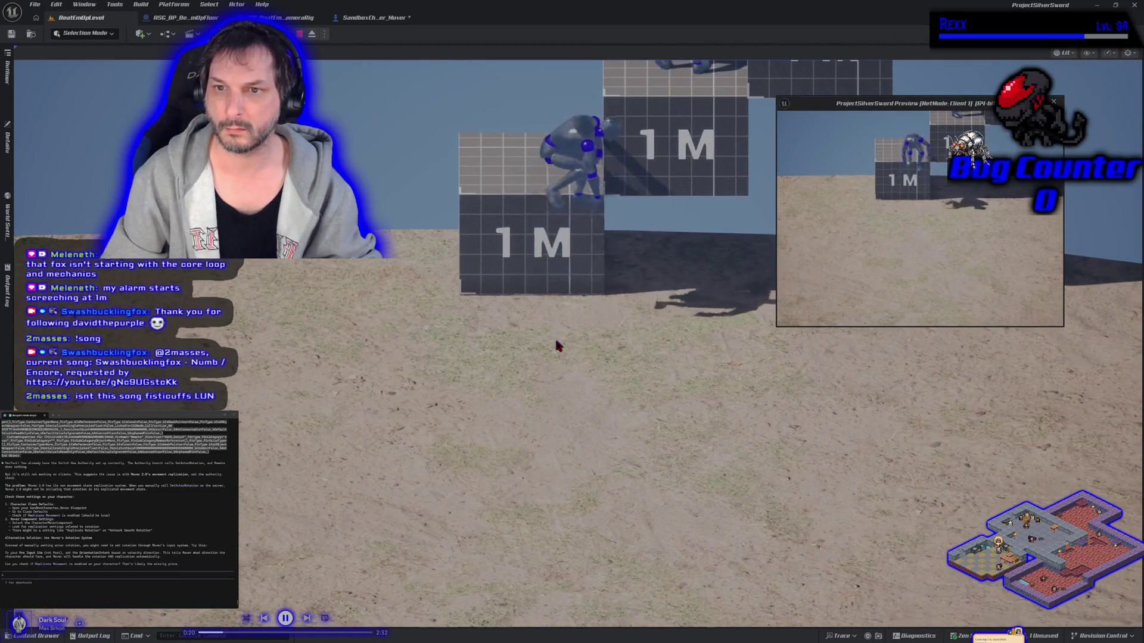
pyautogui.press('s')
pyautogui.press('w')
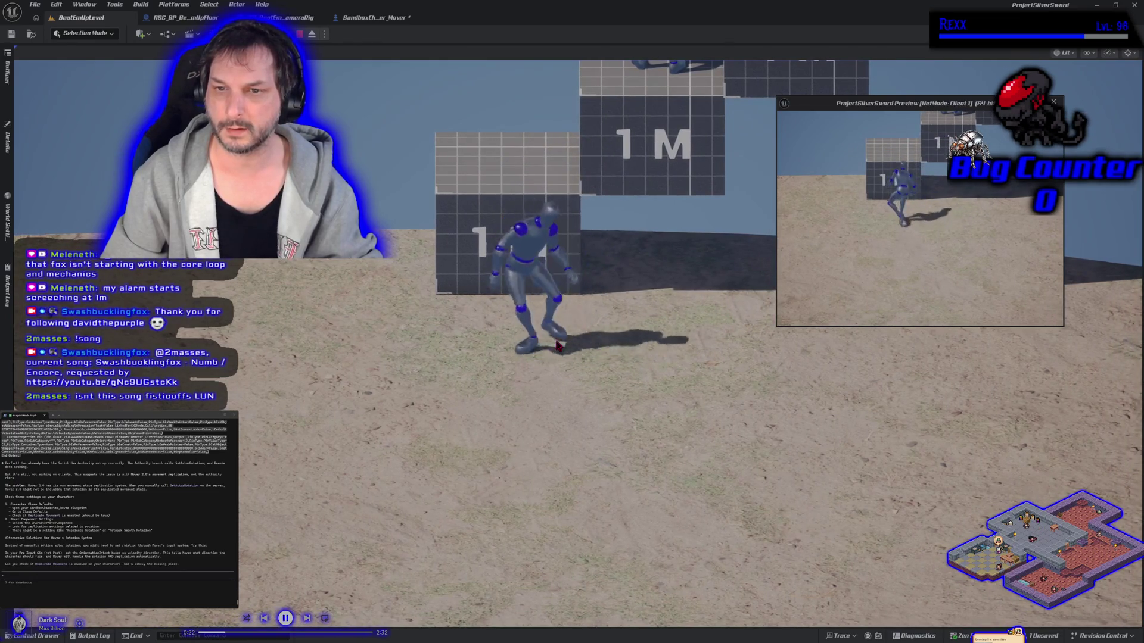
pyautogui.press('Escape')
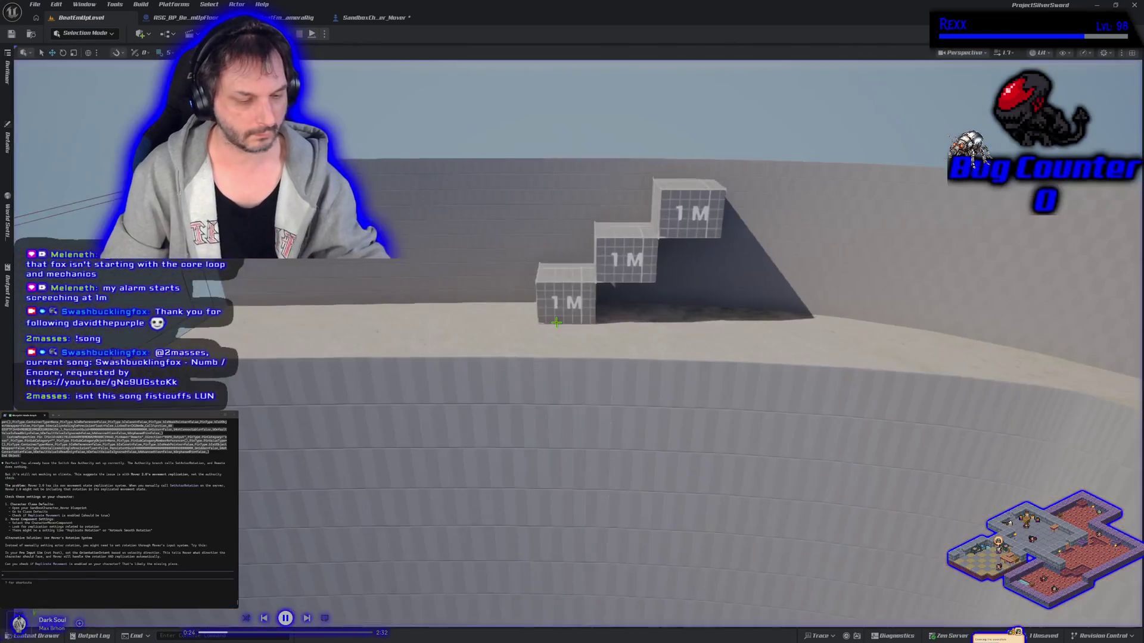
pyautogui.click(377, 19)
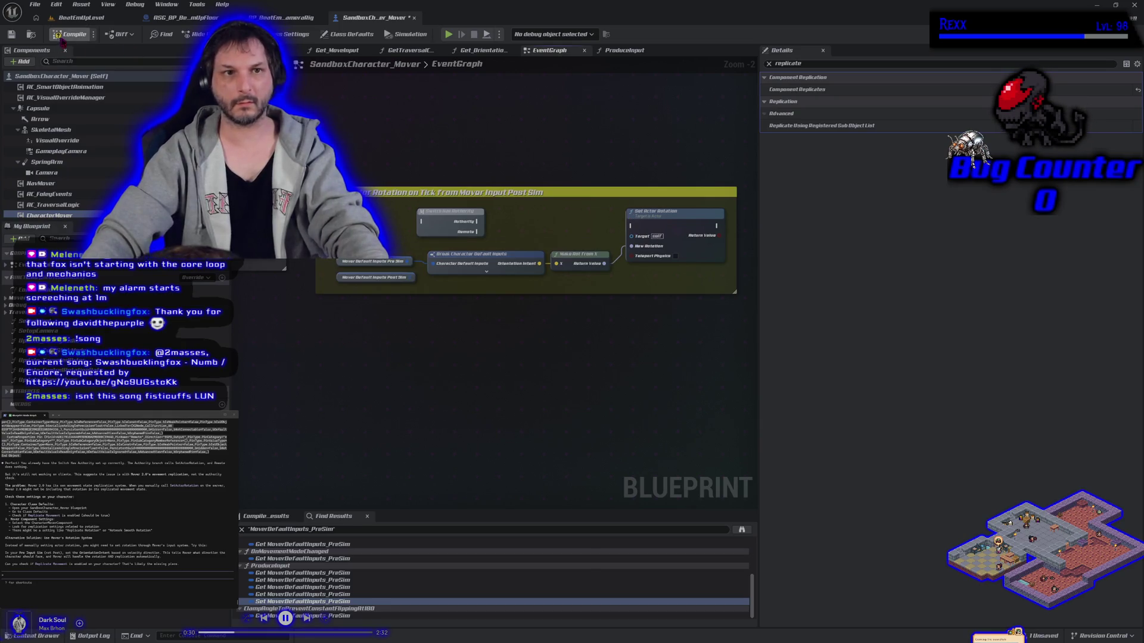
# Step: From the BeatEmUpLevel tab, play-test running the character to the 1M box and jumping onto it
pyautogui.click(83, 18)
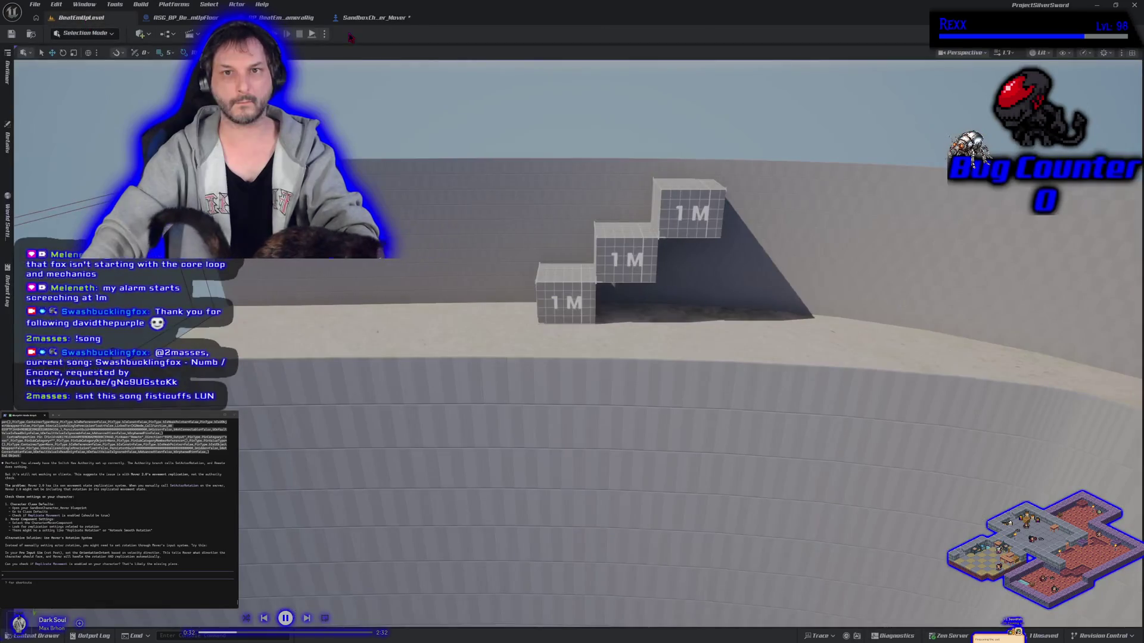
pyautogui.hotkey('alt', 'p')
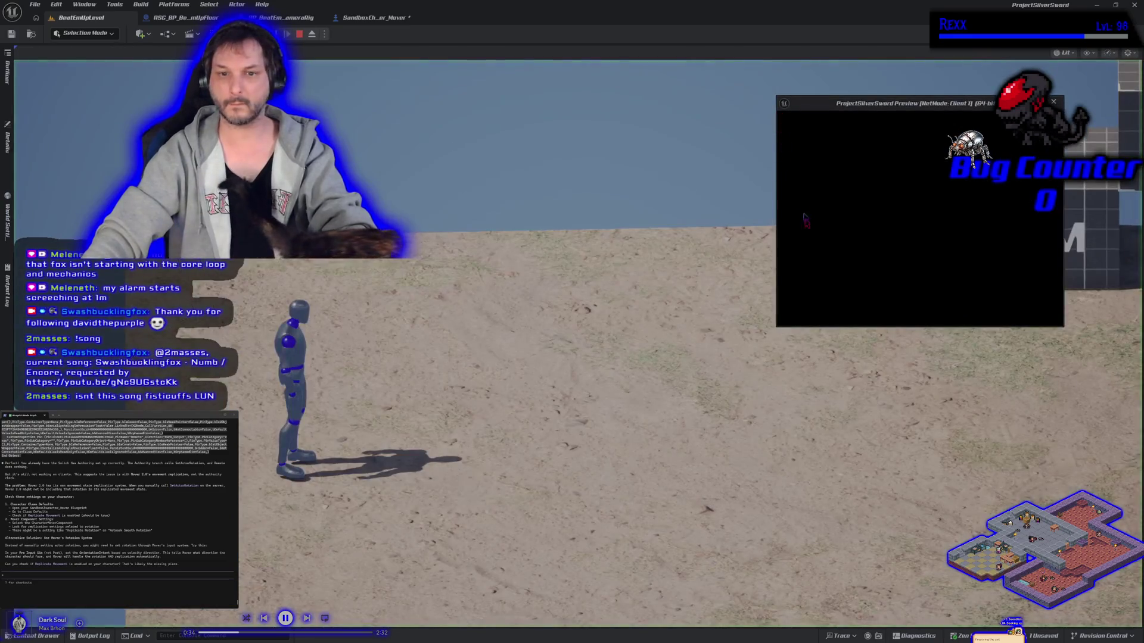
pyautogui.press('w')
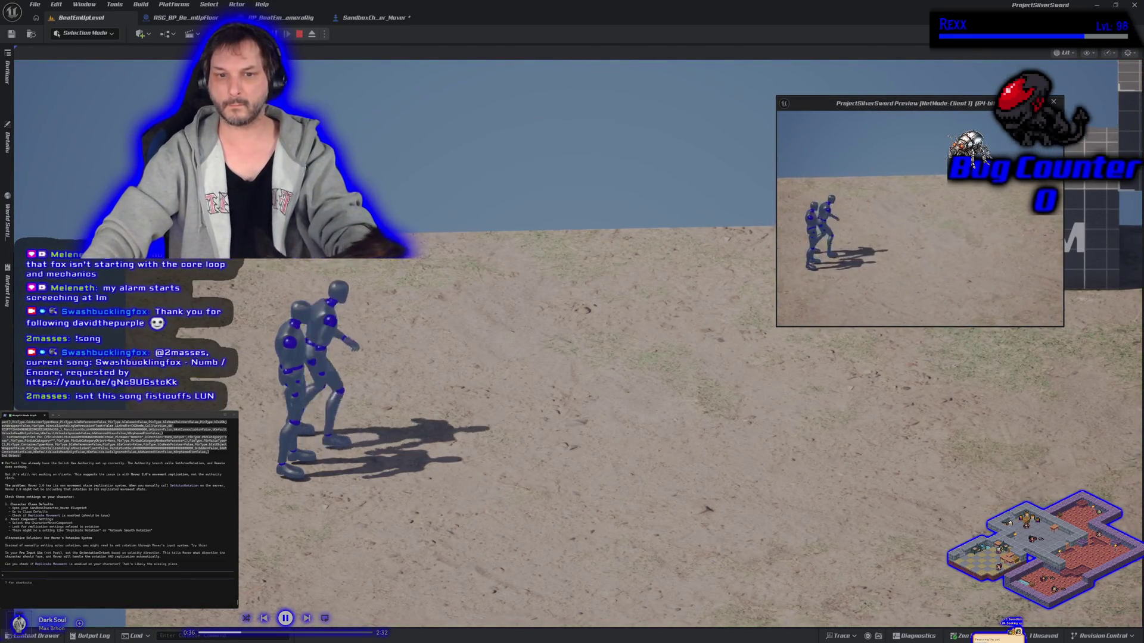
pyautogui.click(835, 266)
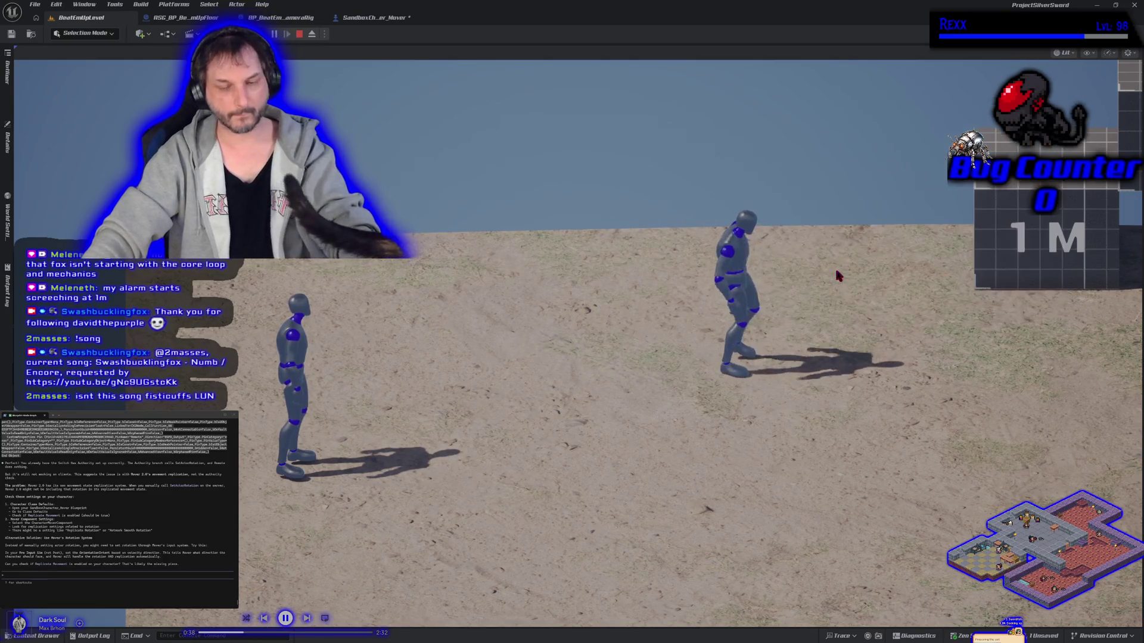
pyautogui.press('d')
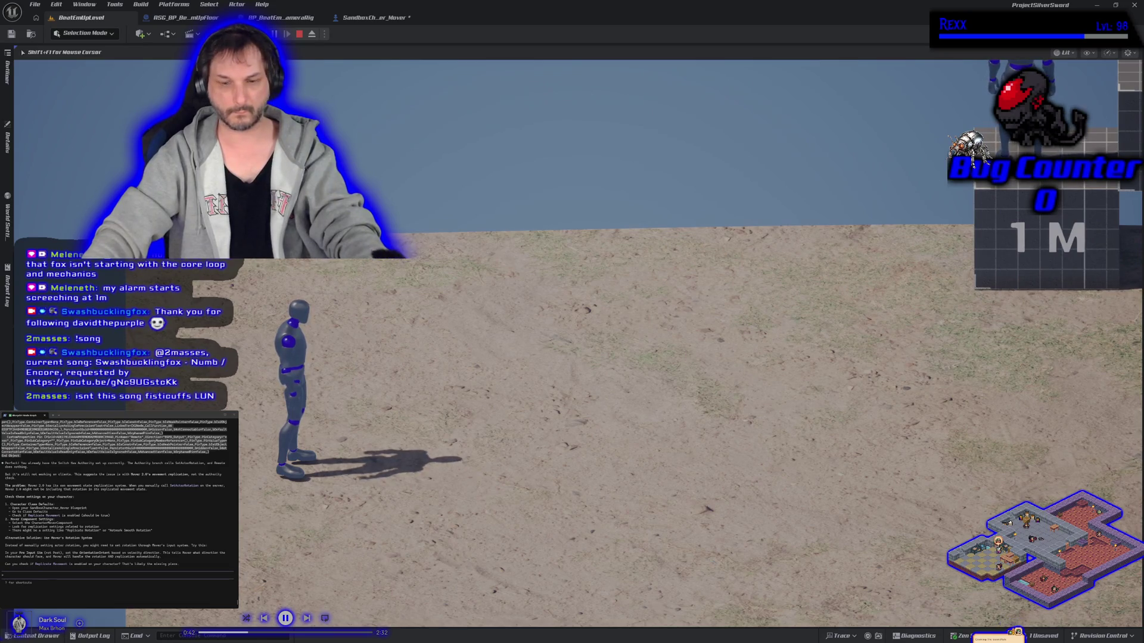
pyautogui.press('d')
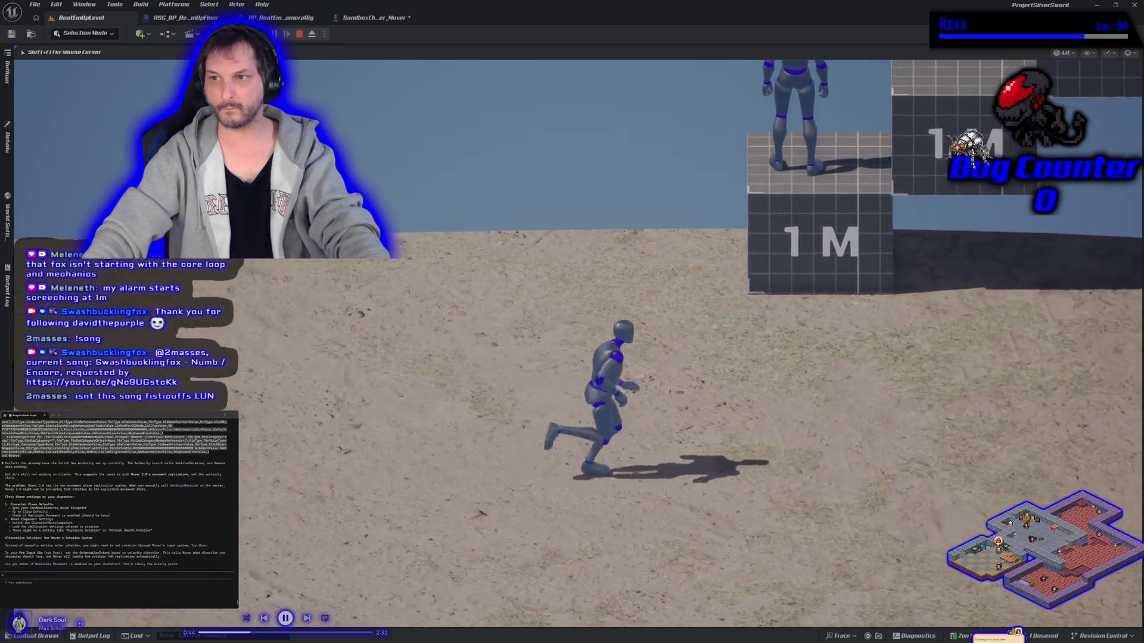
pyautogui.press('w')
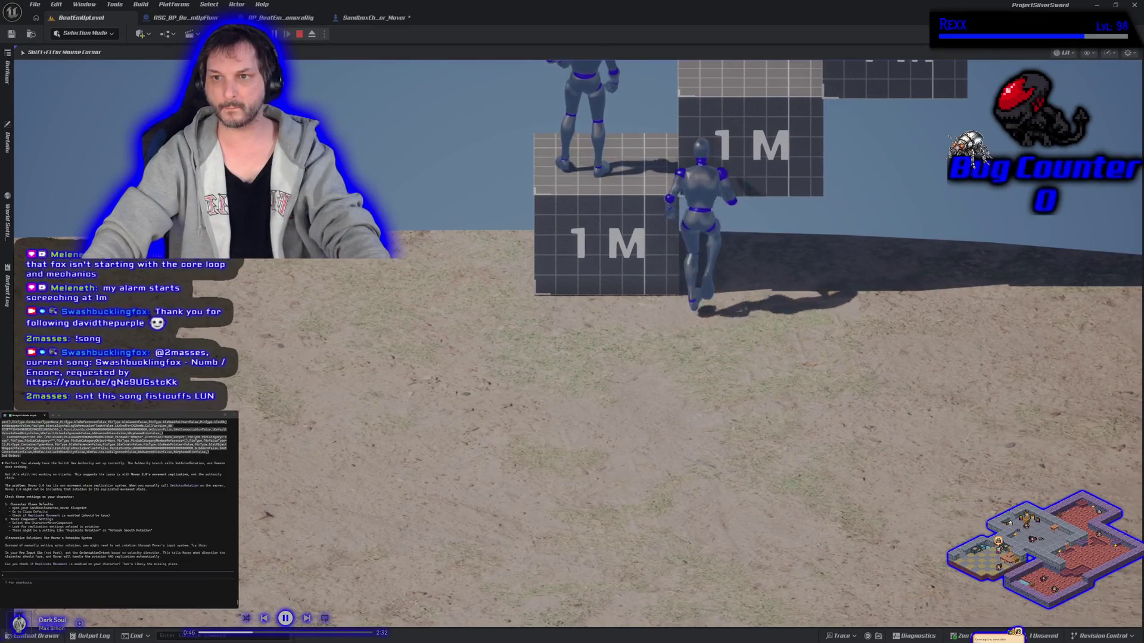
pyautogui.press('space')
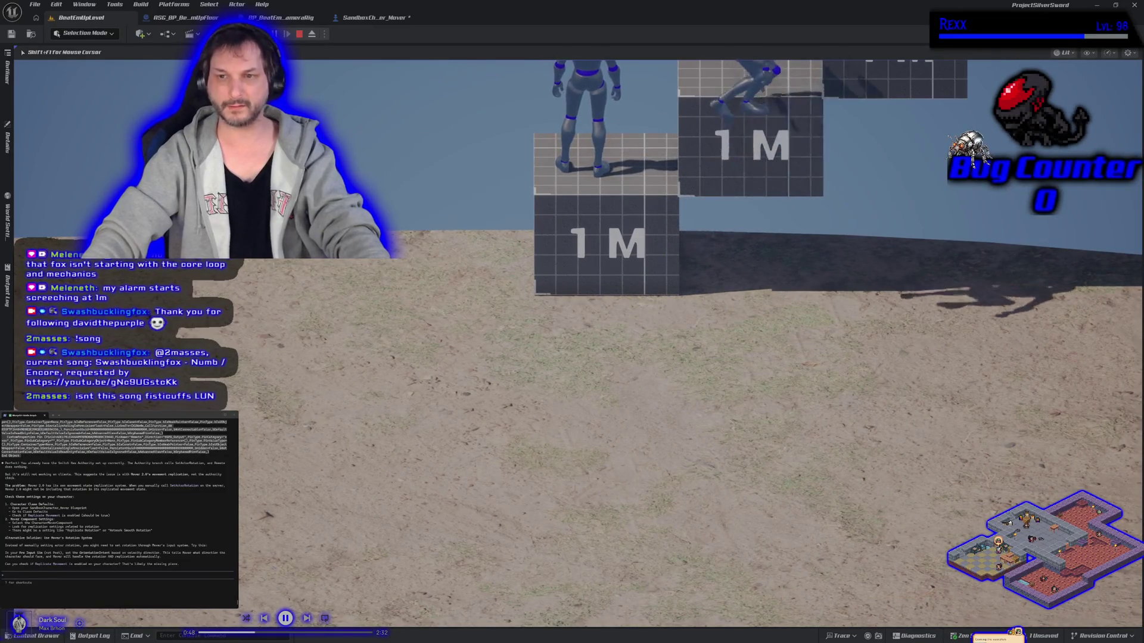
pyautogui.press('Escape')
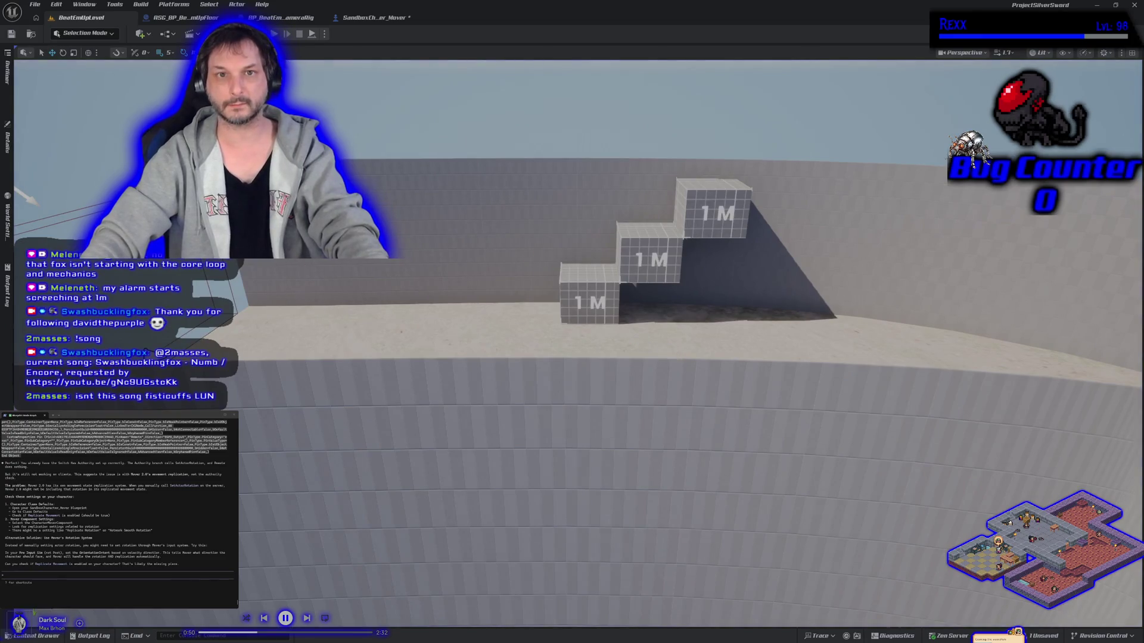
# Step: Run a second multiplayer play test, climbing the character onto the 1M blocks, then stop
pyautogui.hotkey('alt', 'p')
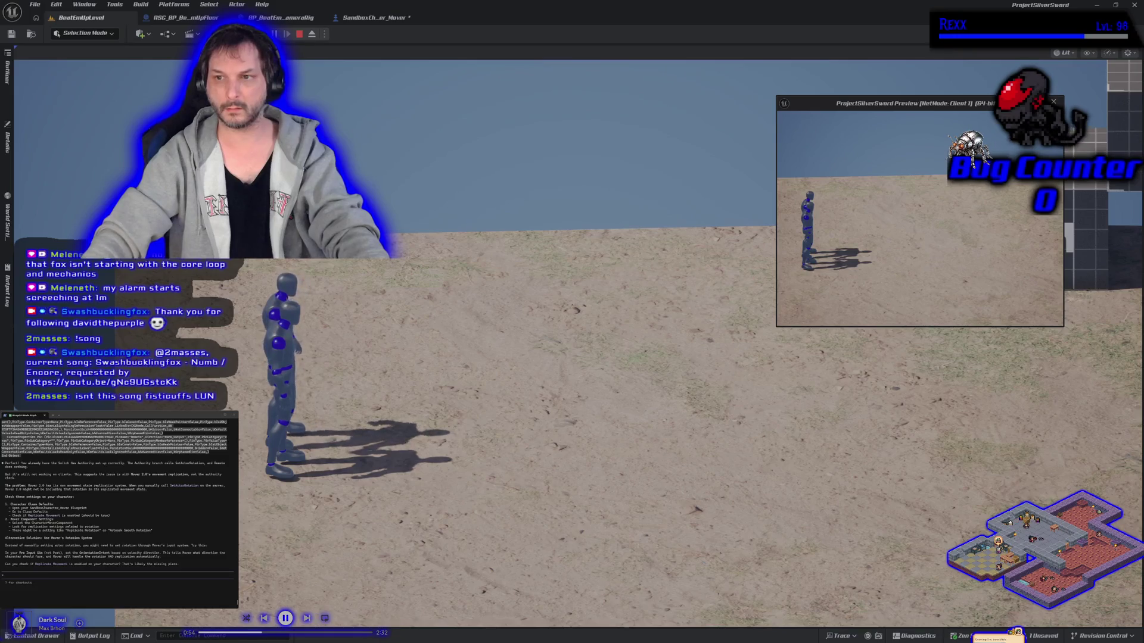
pyautogui.press('d')
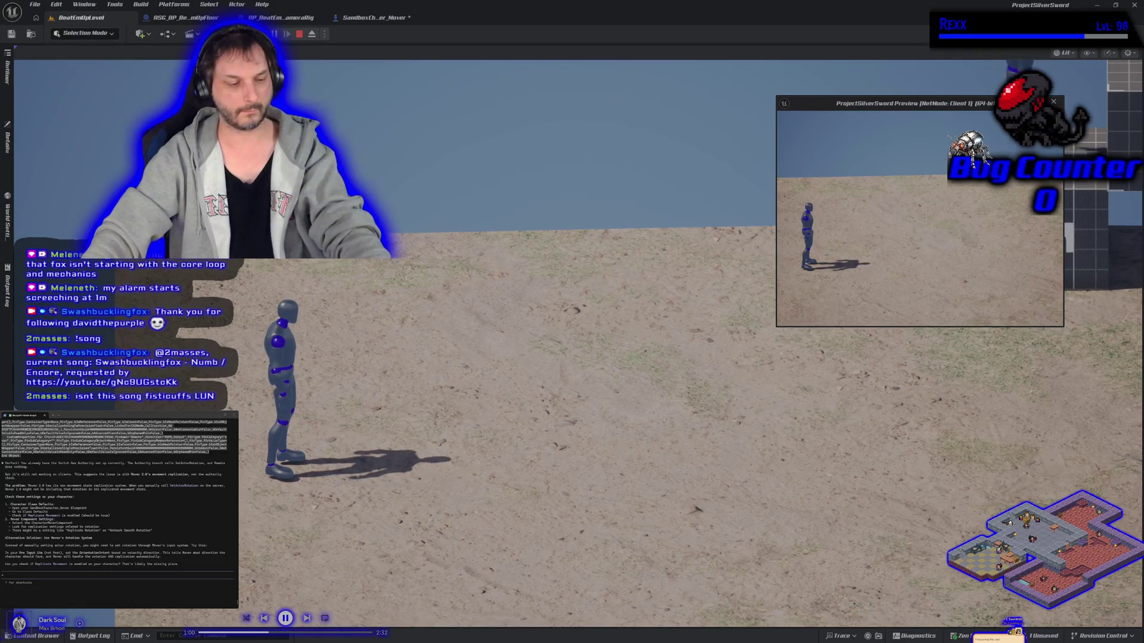
pyautogui.hotkey('alt', 'Tab')
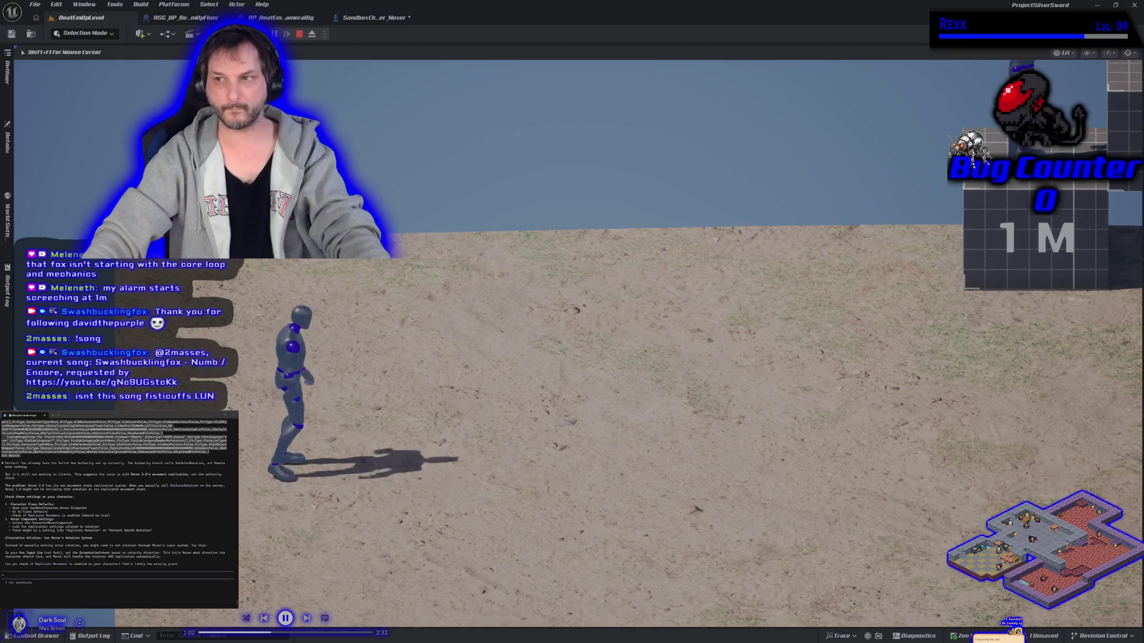
pyautogui.press('d')
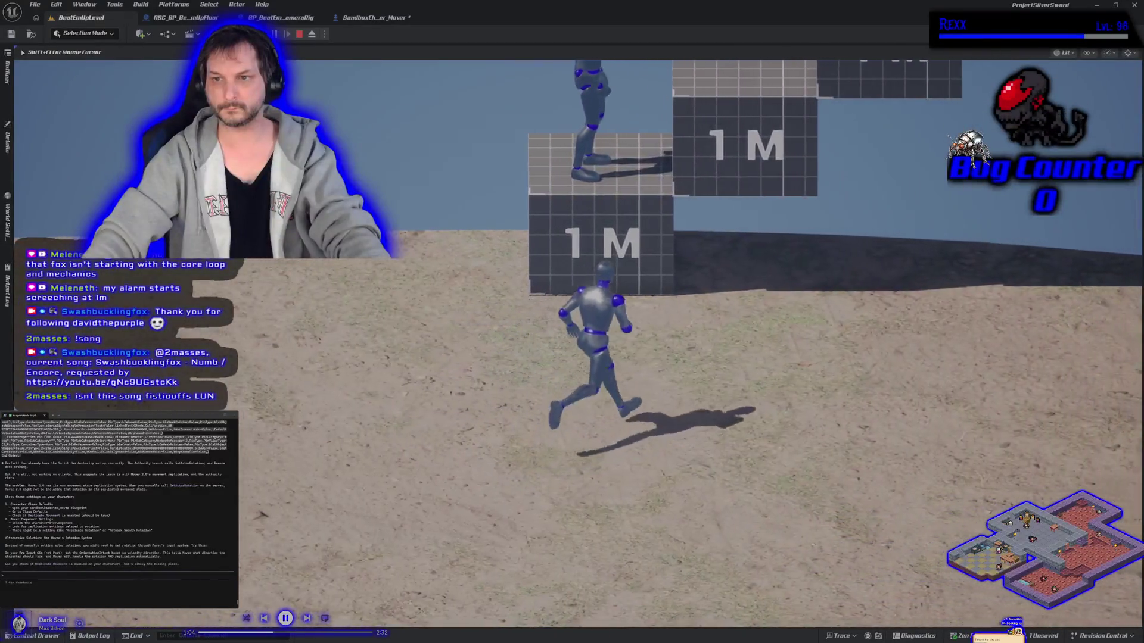
pyautogui.press('space')
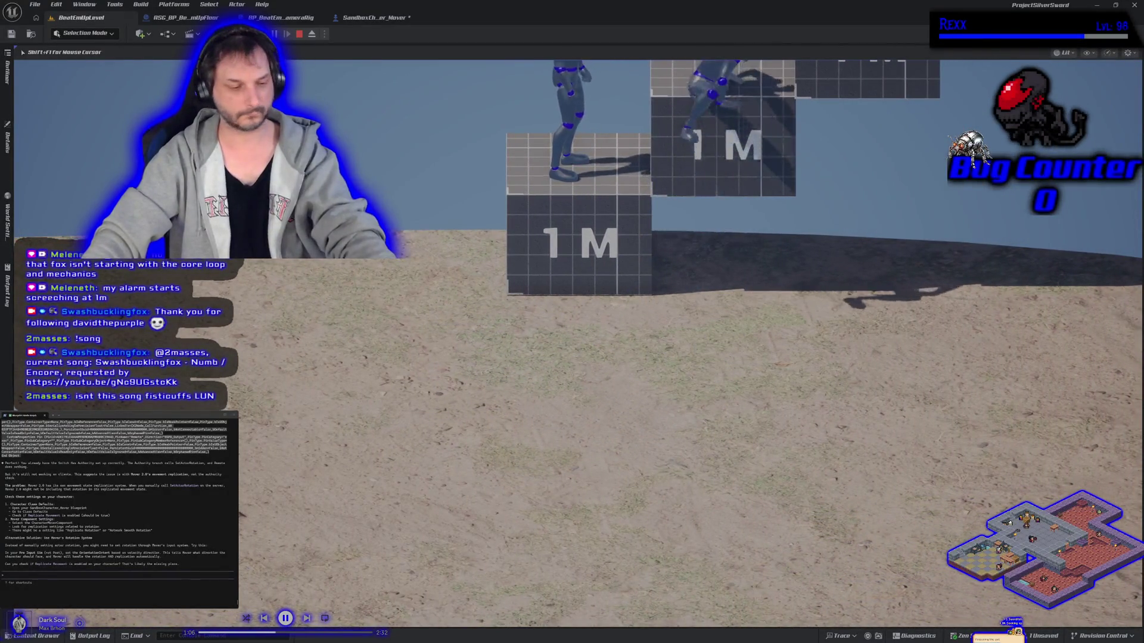
pyautogui.press('Escape')
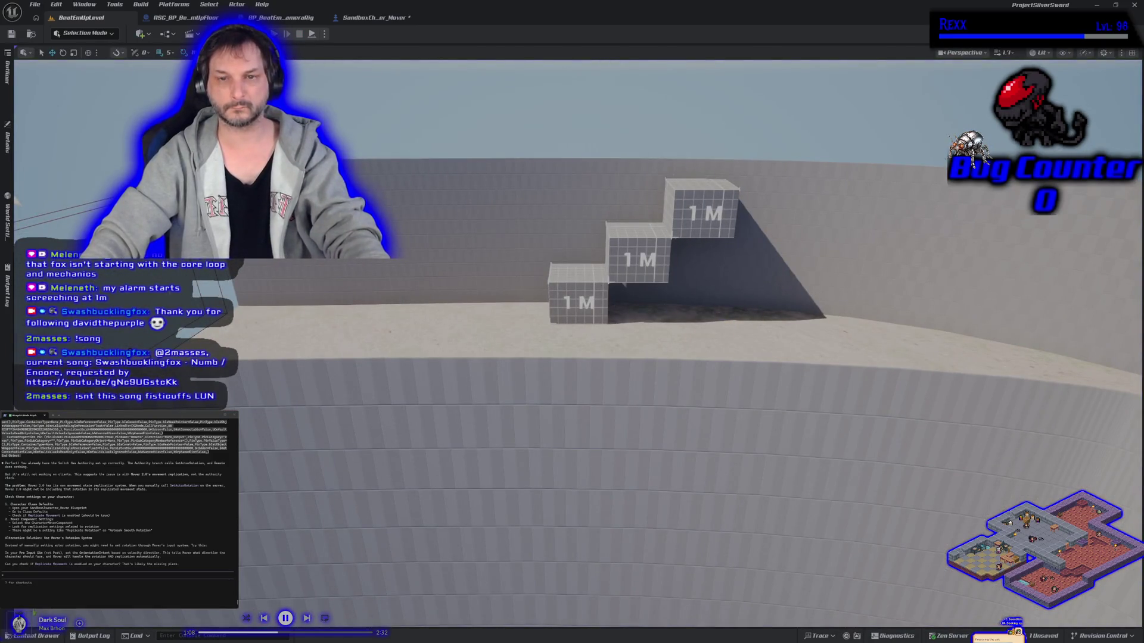
# Step: Restart the multiplayer session and climb the mannequin onto the 1M block, then stop
pyautogui.hotkey('alt', 'p')
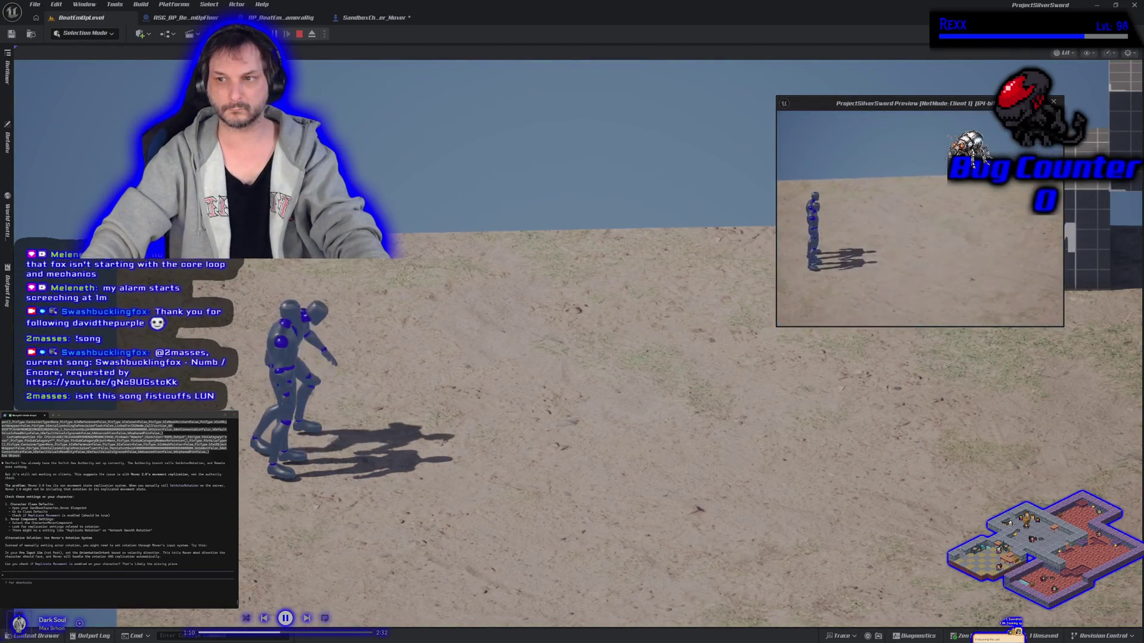
pyautogui.press('d')
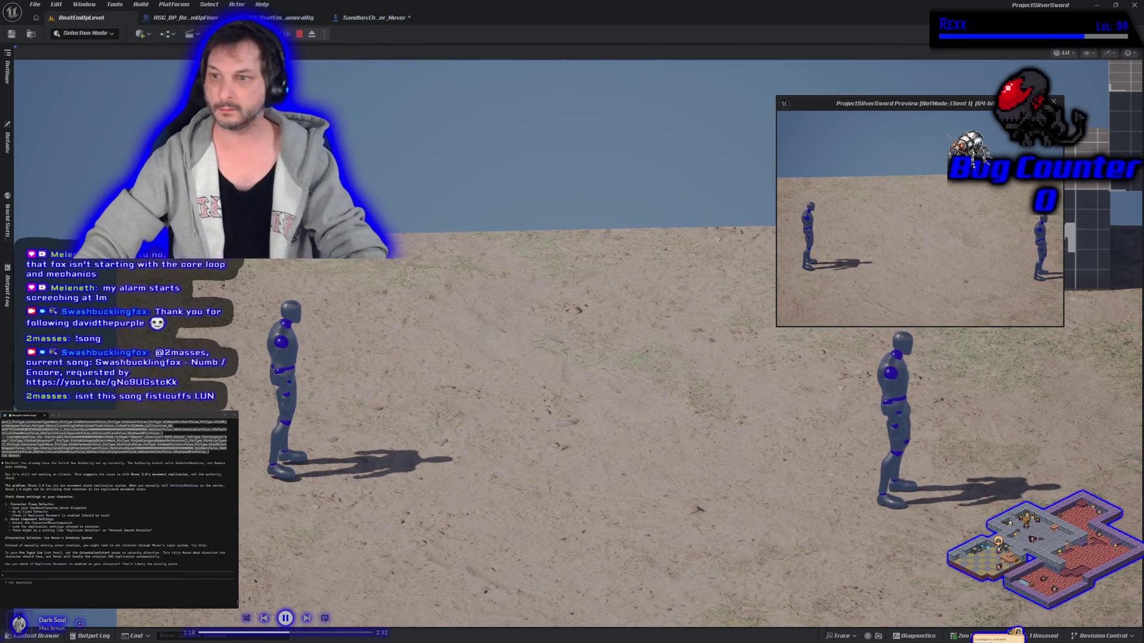
pyautogui.click(796, 326)
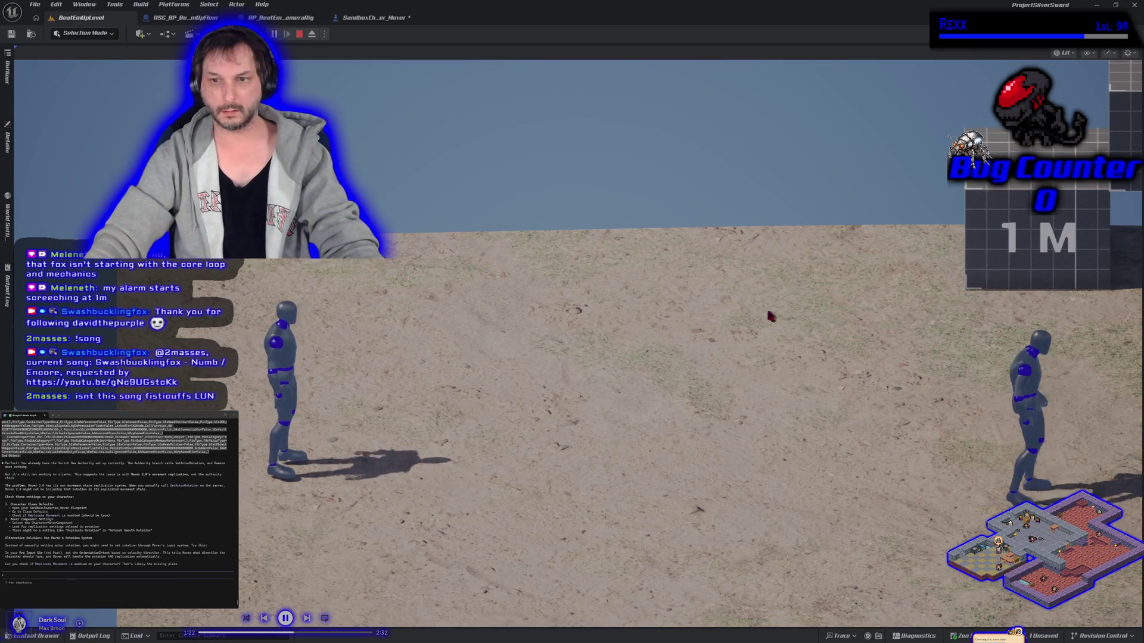
pyautogui.click(771, 316)
pyautogui.press('d')
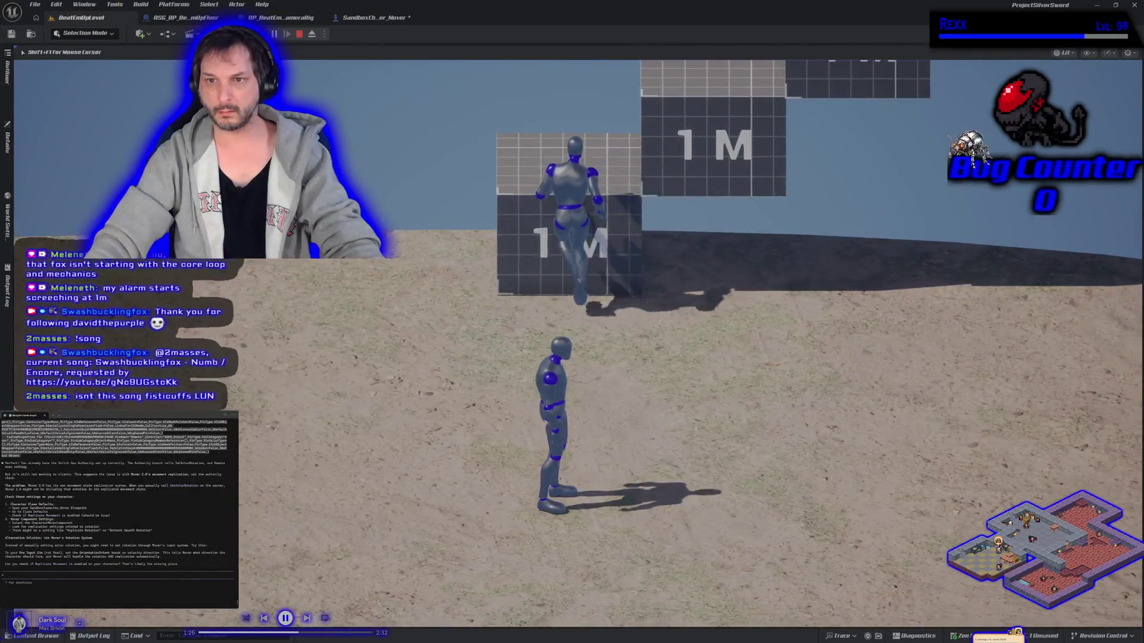
pyautogui.press('space')
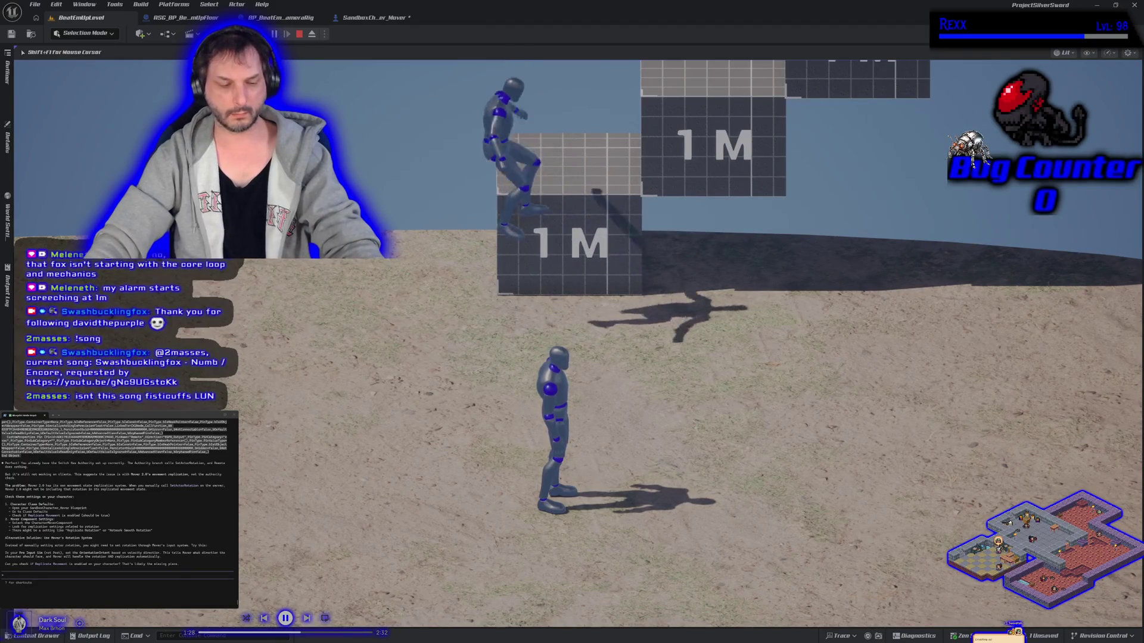
pyautogui.press('Escape')
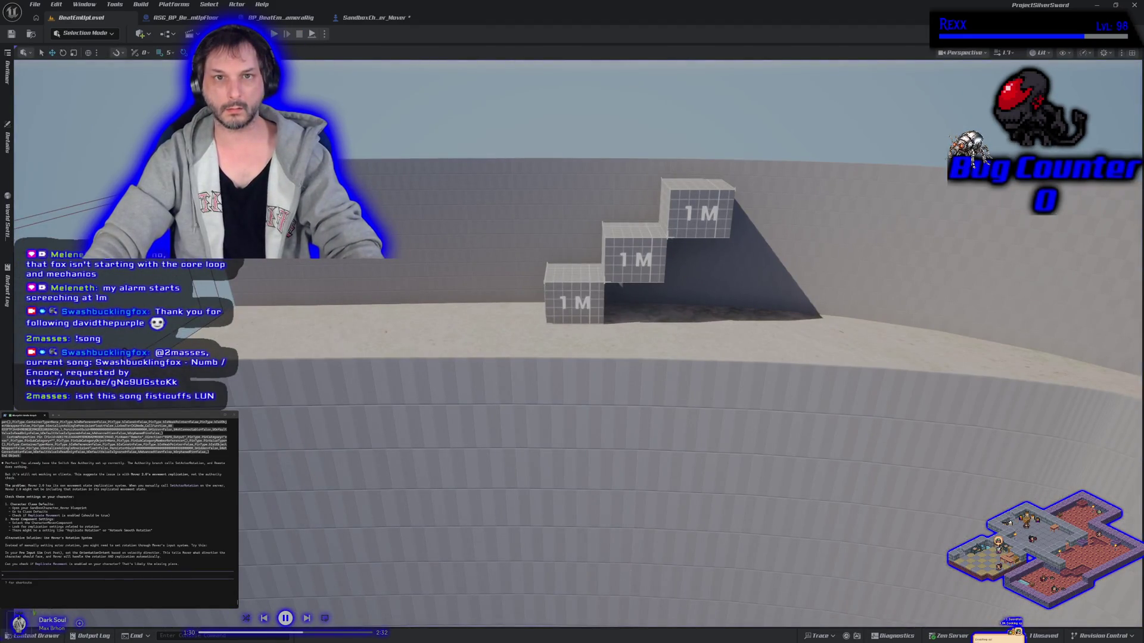
# Step: Play-test again, running the mannequin toward the 1M cubes, then stop and reopen the SandboxCharacter_Mover graph
pyautogui.hotkey('alt', 'p')
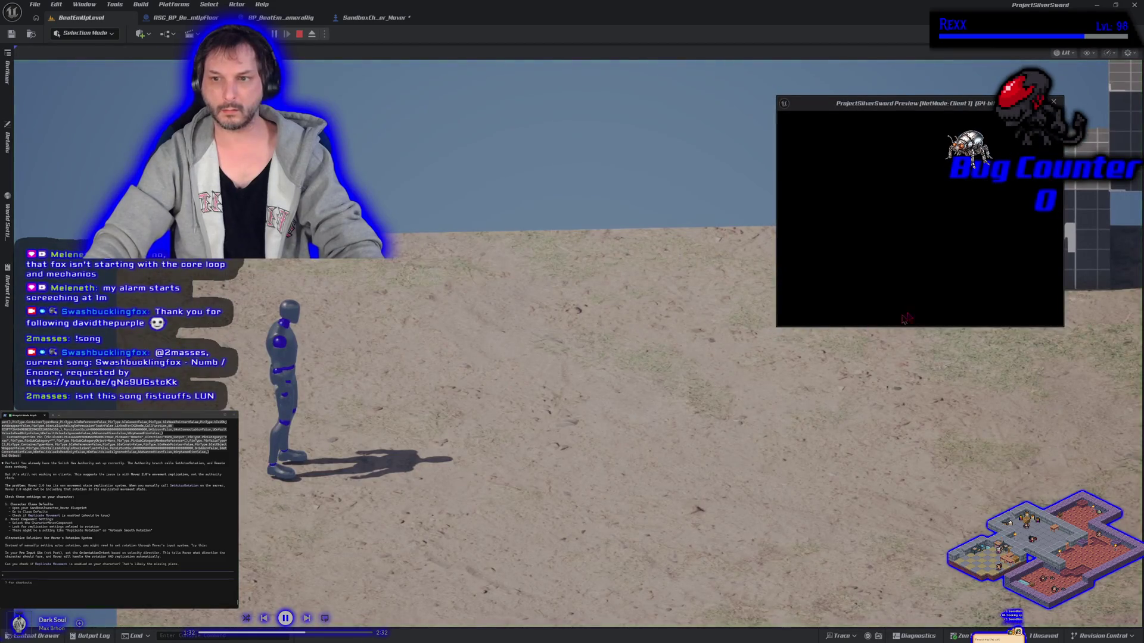
pyautogui.press('d')
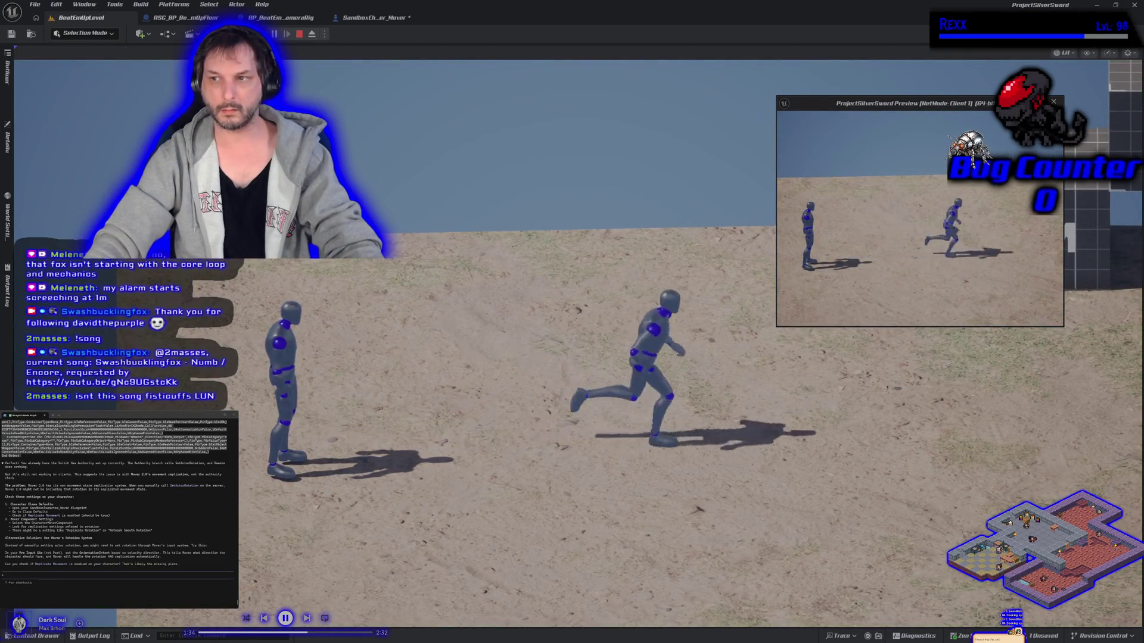
pyautogui.click(907, 272)
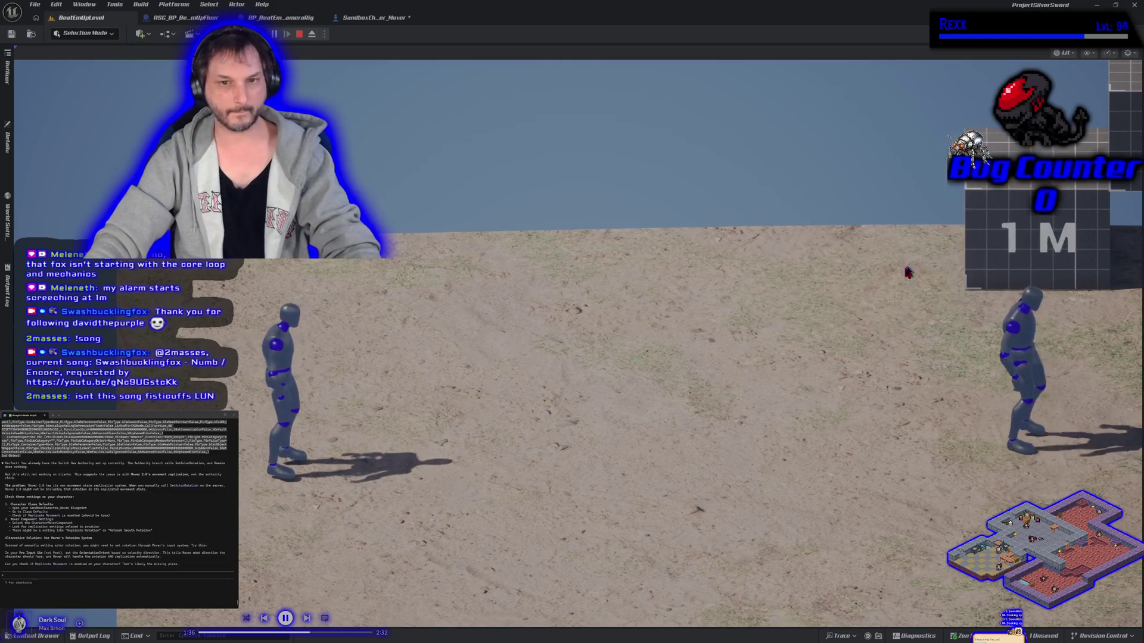
pyautogui.press('d')
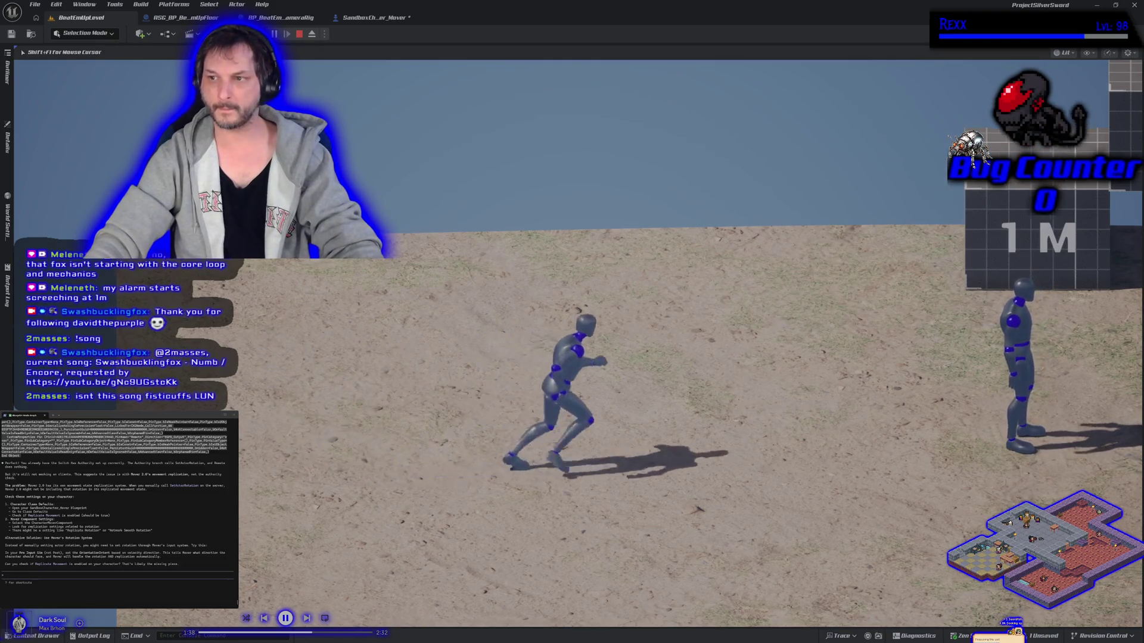
pyautogui.press('w')
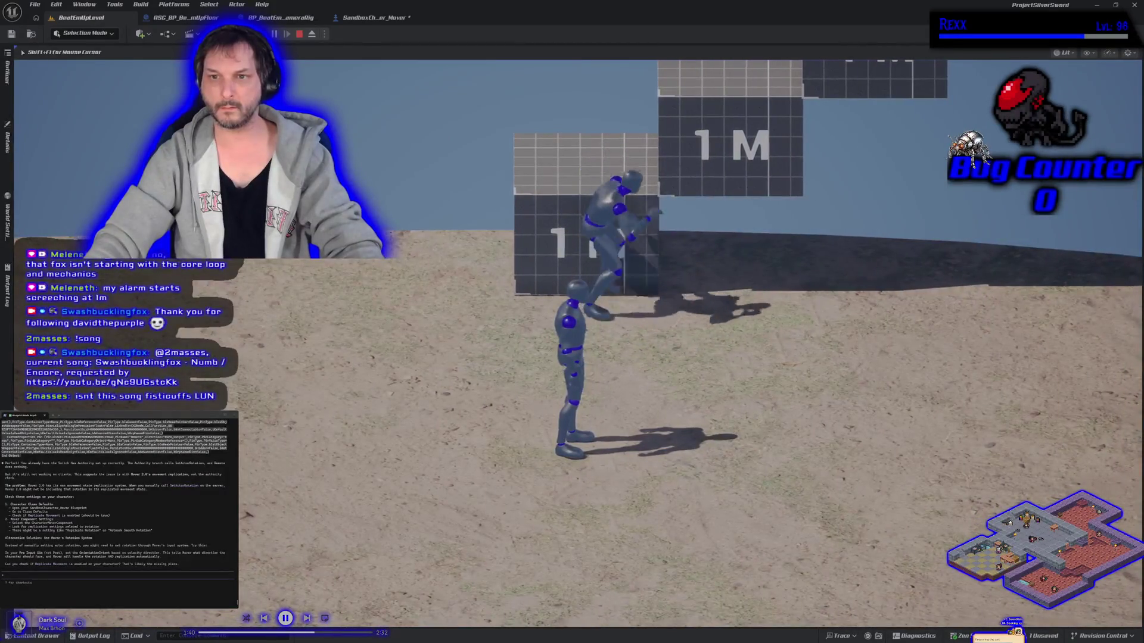
pyautogui.press('s')
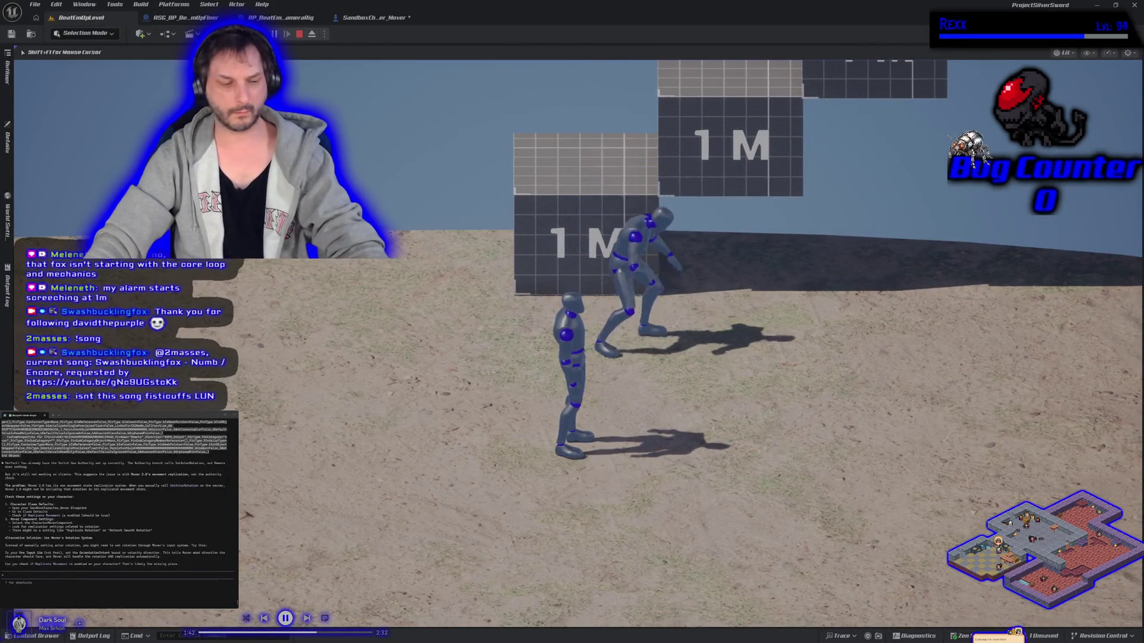
pyautogui.press('Escape')
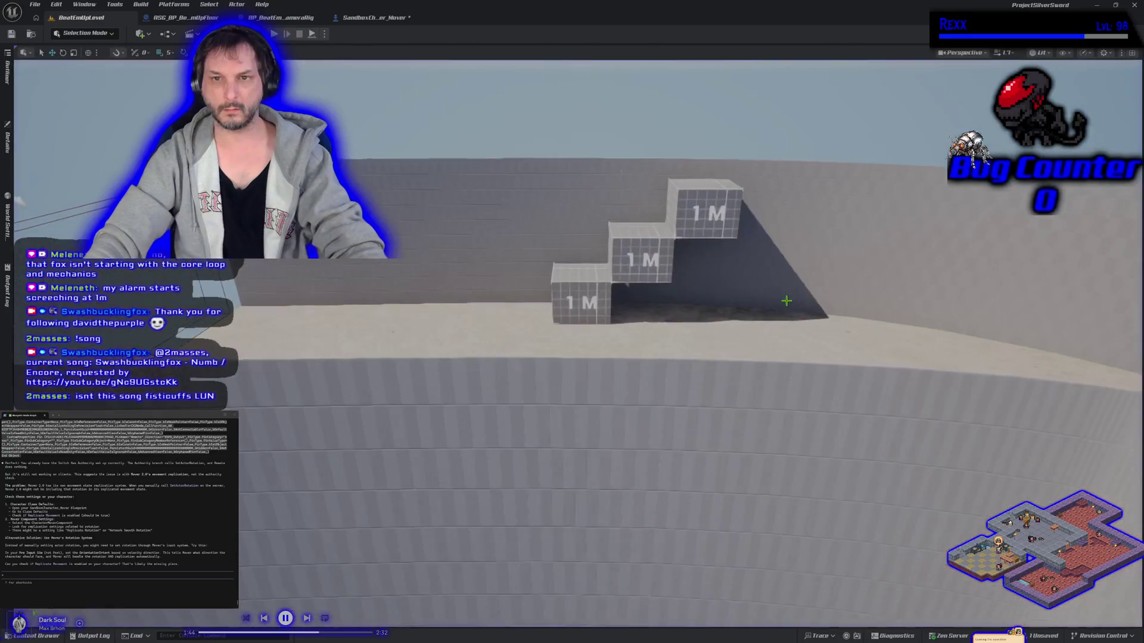
pyautogui.click(347, 16)
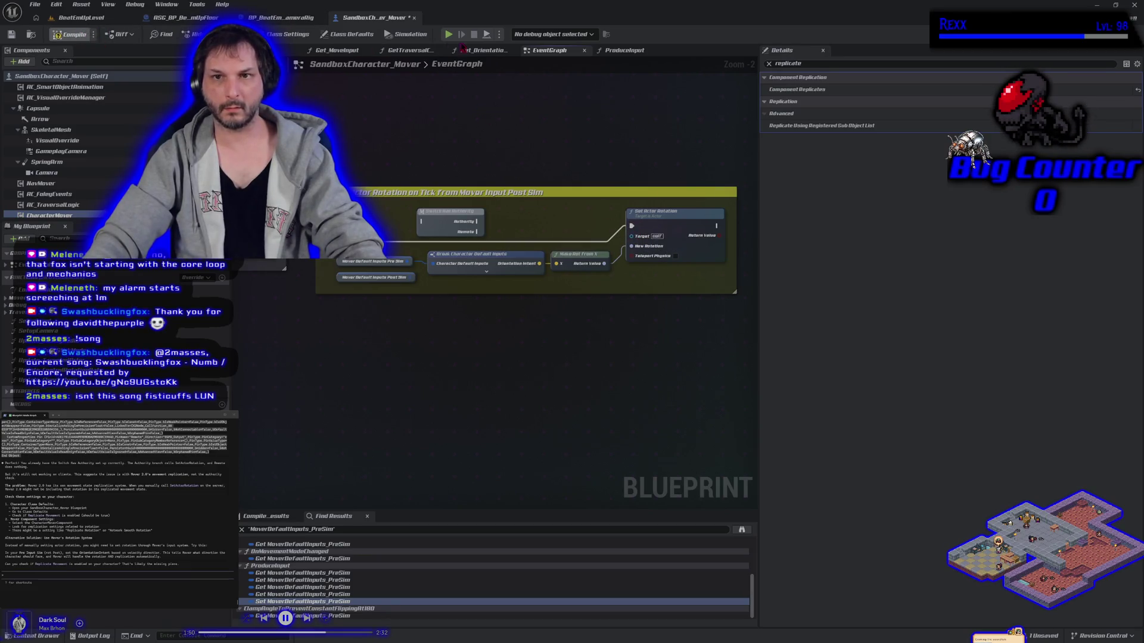
# Step: Run and stop a blueprint simulation, then play-test the level with the client character running right
pyautogui.hotkey('alt', 'p')
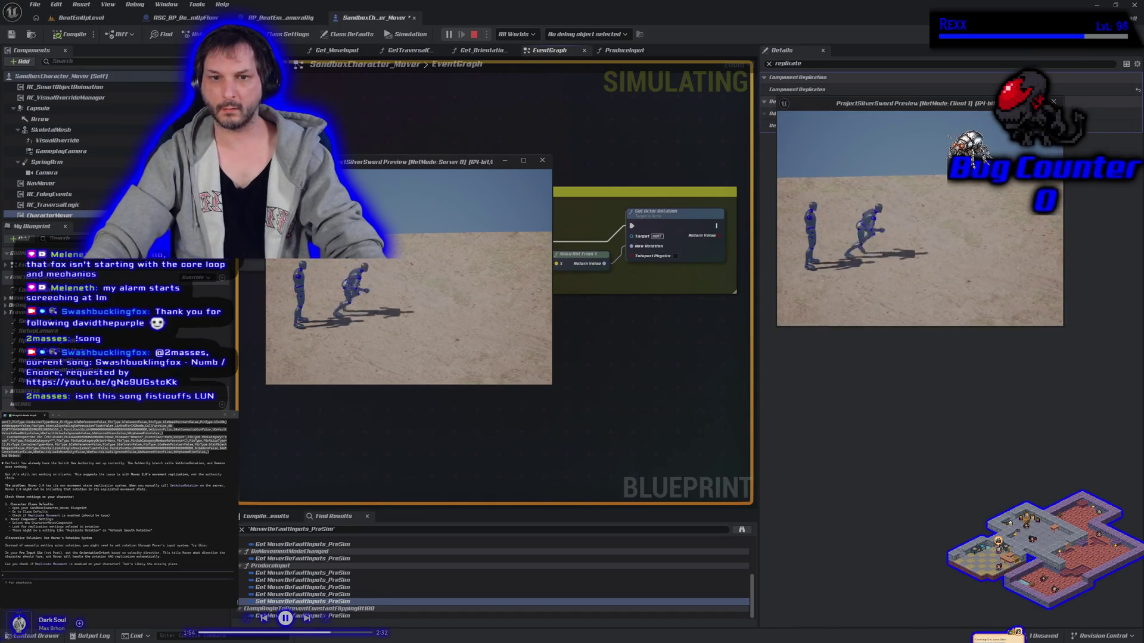
pyautogui.press('Escape')
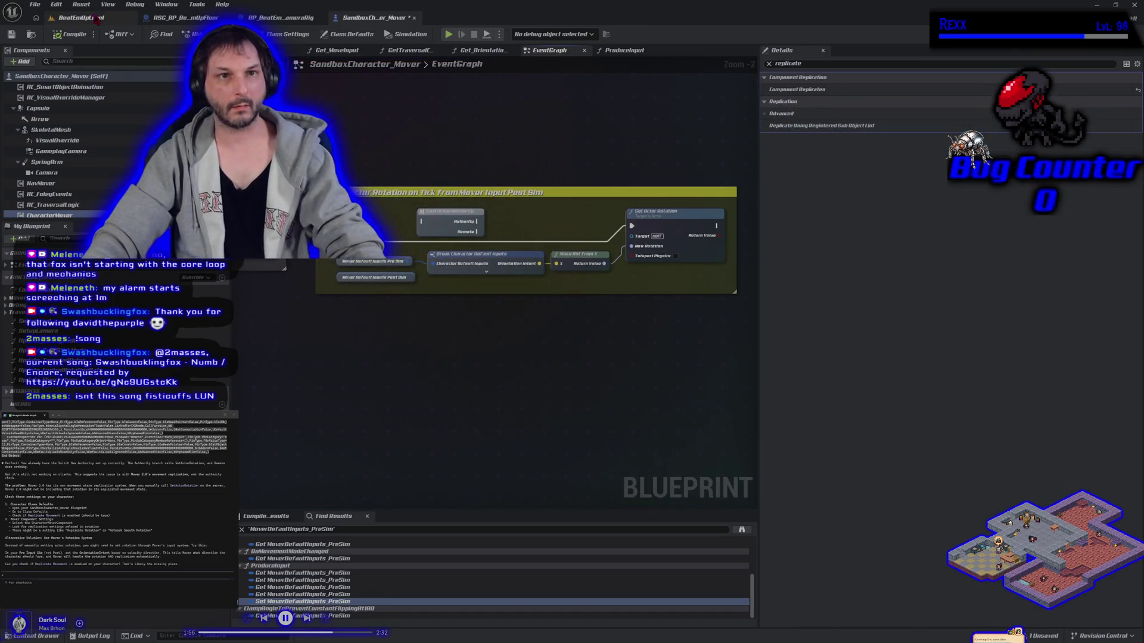
pyautogui.click(96, 19)
pyautogui.hotkey('alt', 'p')
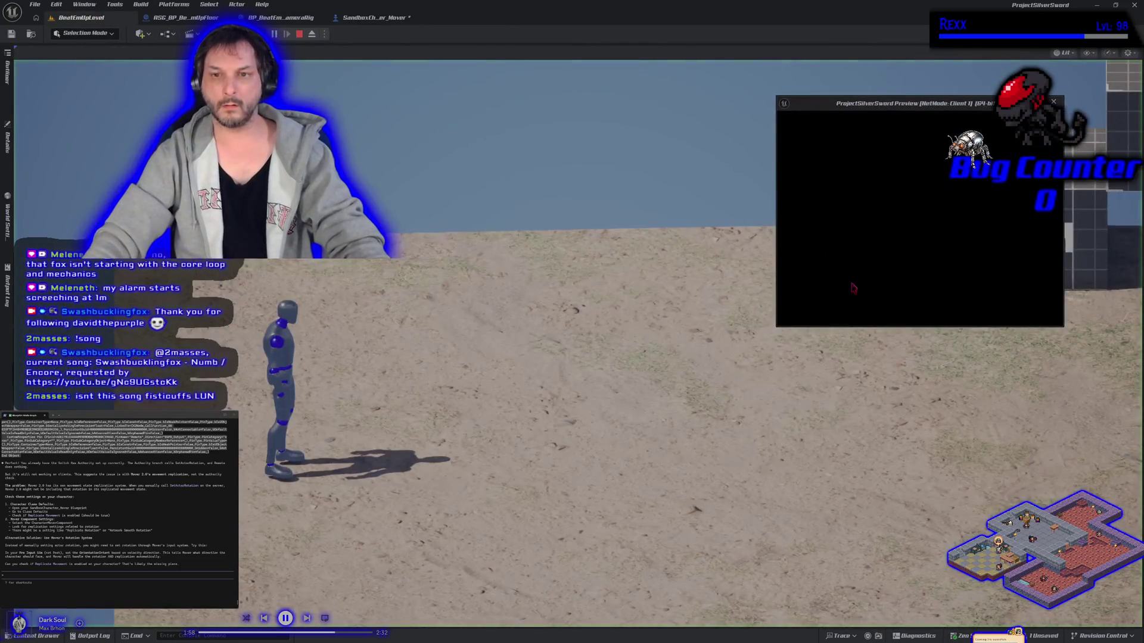
pyautogui.press('d')
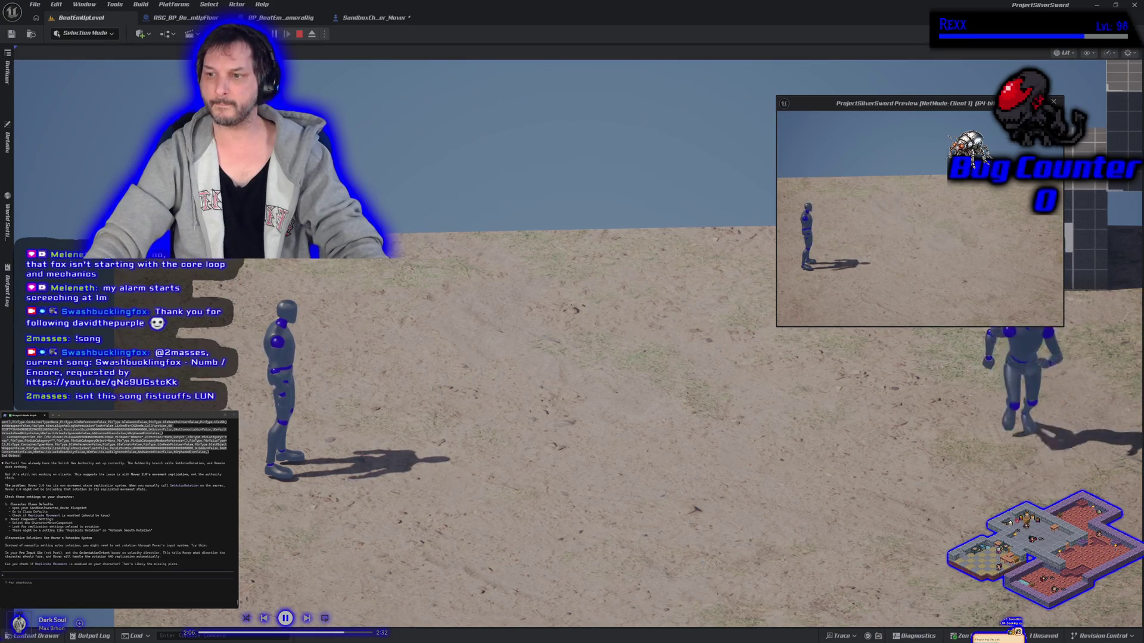
pyautogui.press('Escape')
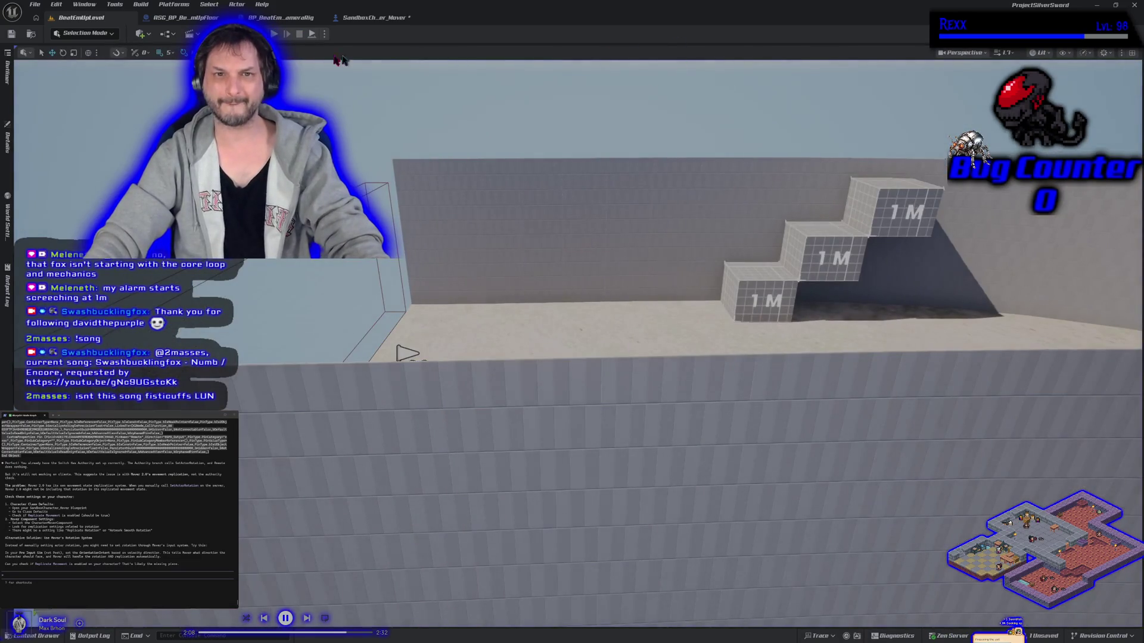
# Step: Play-test again, running both characters toward the 1 M boxes, then reopen the SandboxCharacter_Mover graph
pyautogui.hotkey('alt', 'p')
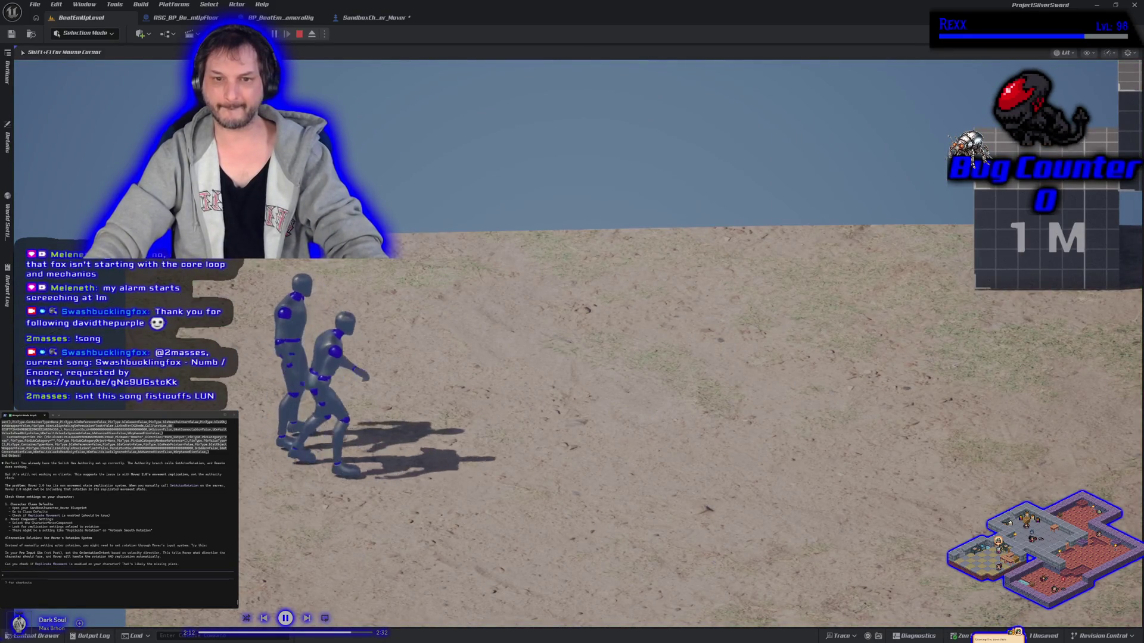
pyautogui.press('d')
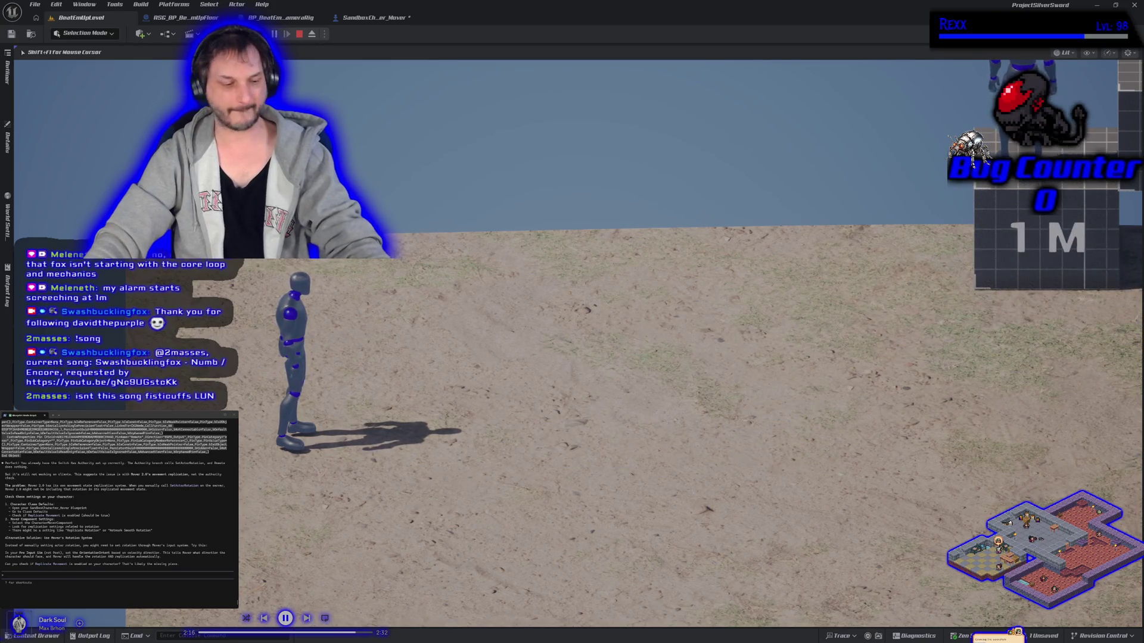
pyautogui.hotkey('alt', 'Tab')
pyautogui.press('d')
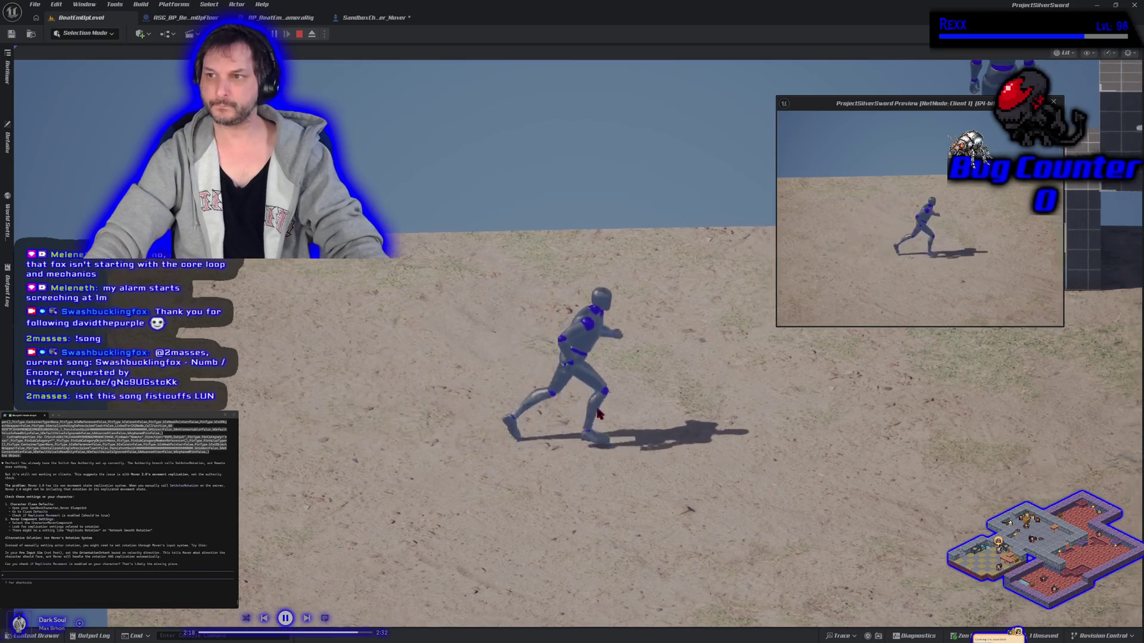
pyautogui.press('w')
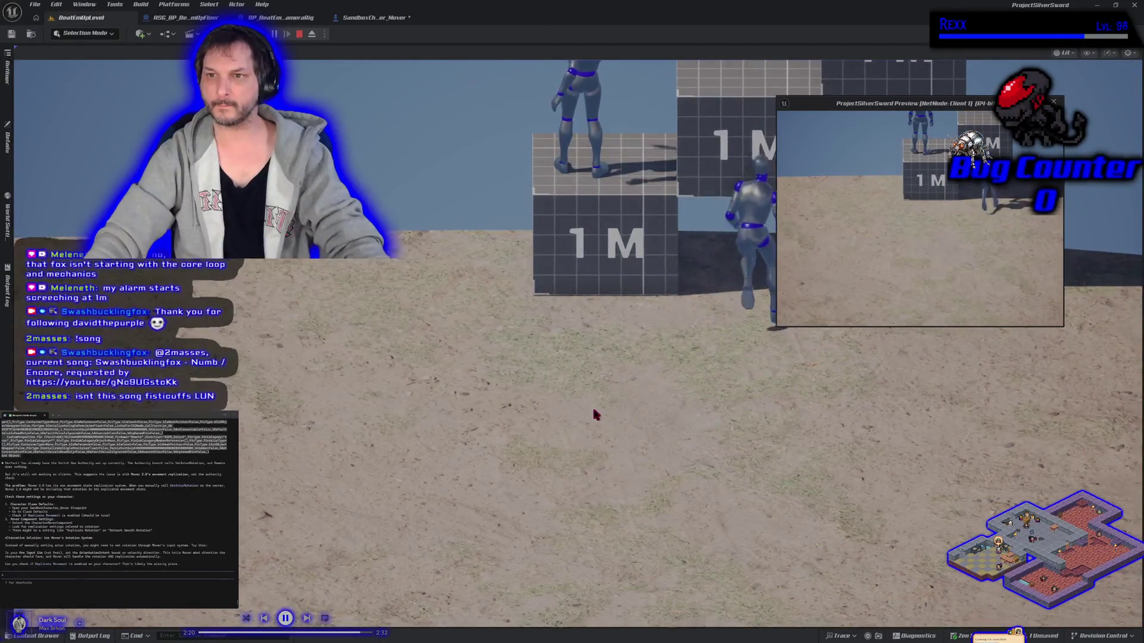
pyautogui.press('Escape')
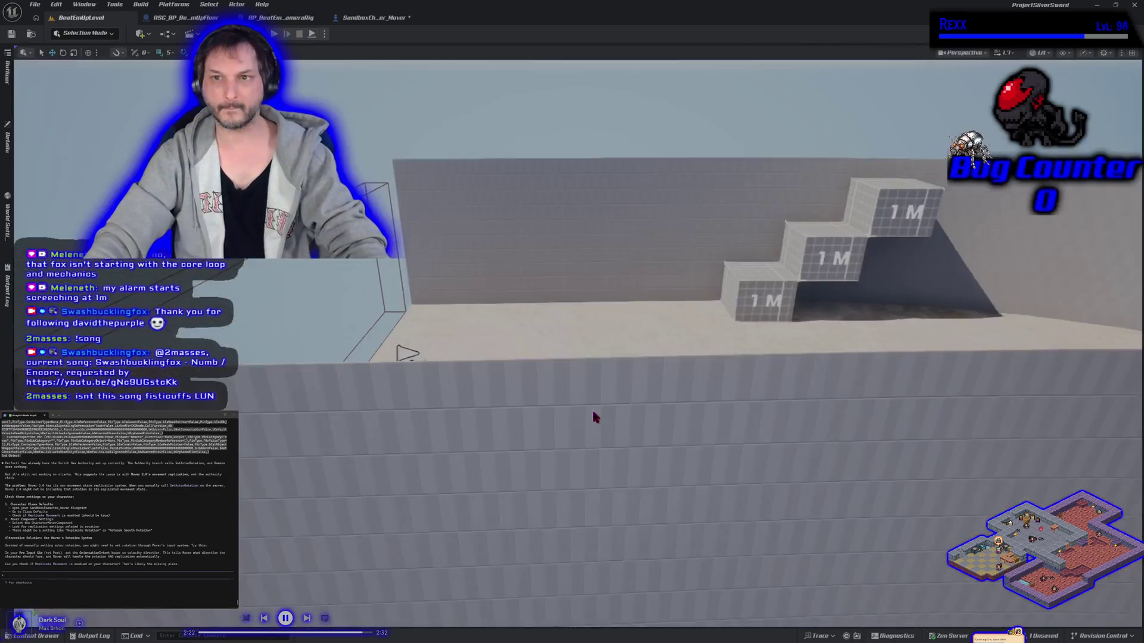
pyautogui.click(392, 21)
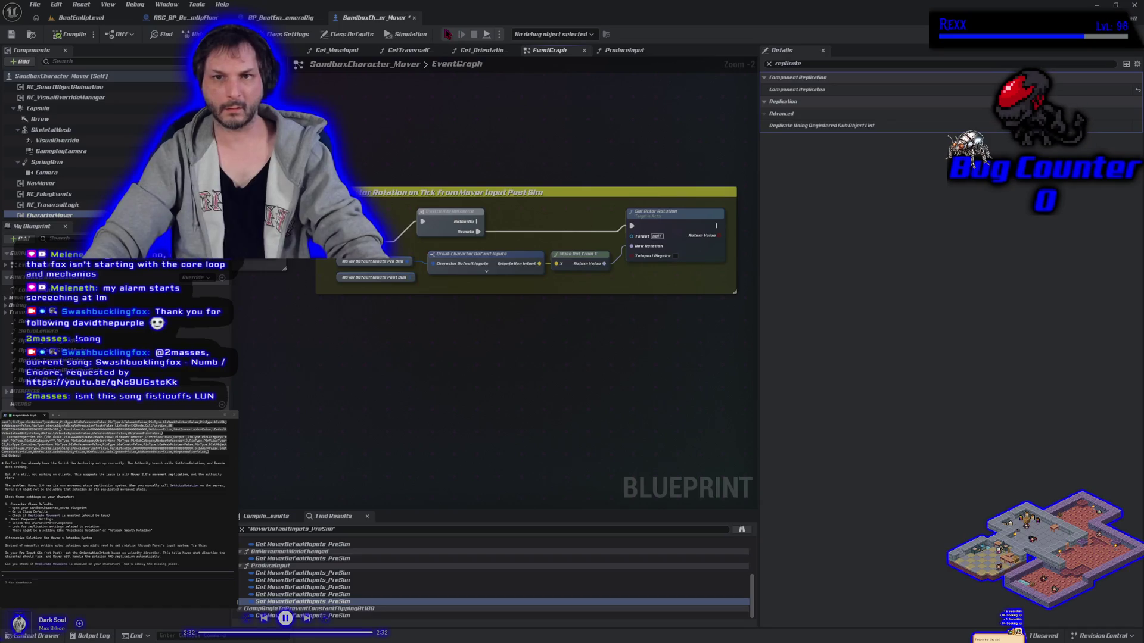
# Step: Run a quick server and client simulation from the blueprint, stop it, and return to BeatEmUpLevel
pyautogui.hotkey('alt', 'p')
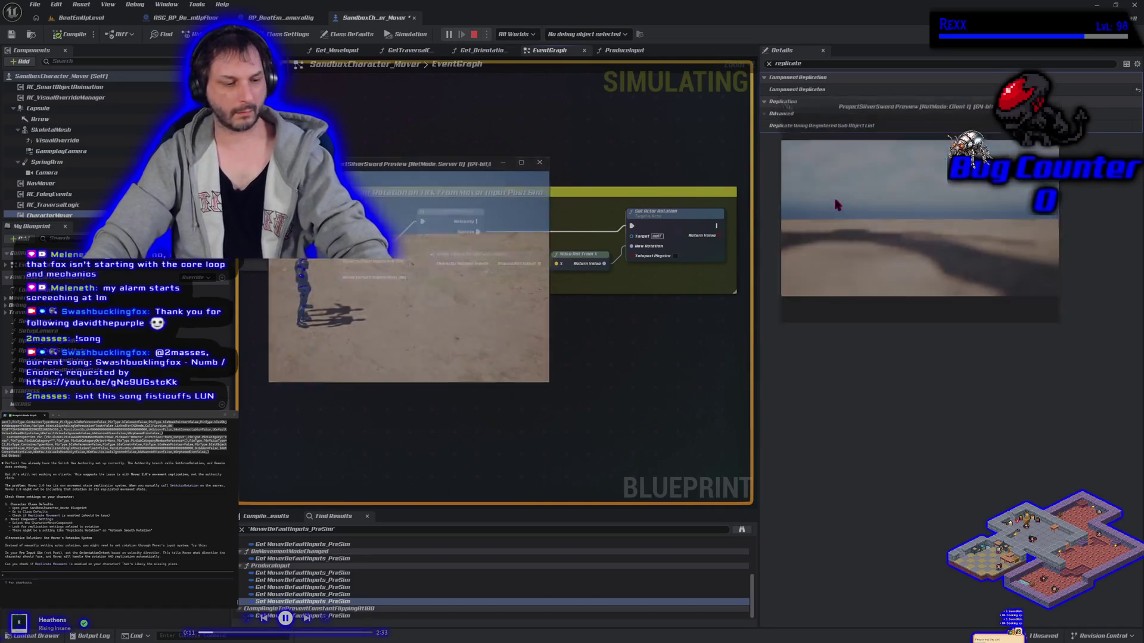
pyautogui.press('Escape')
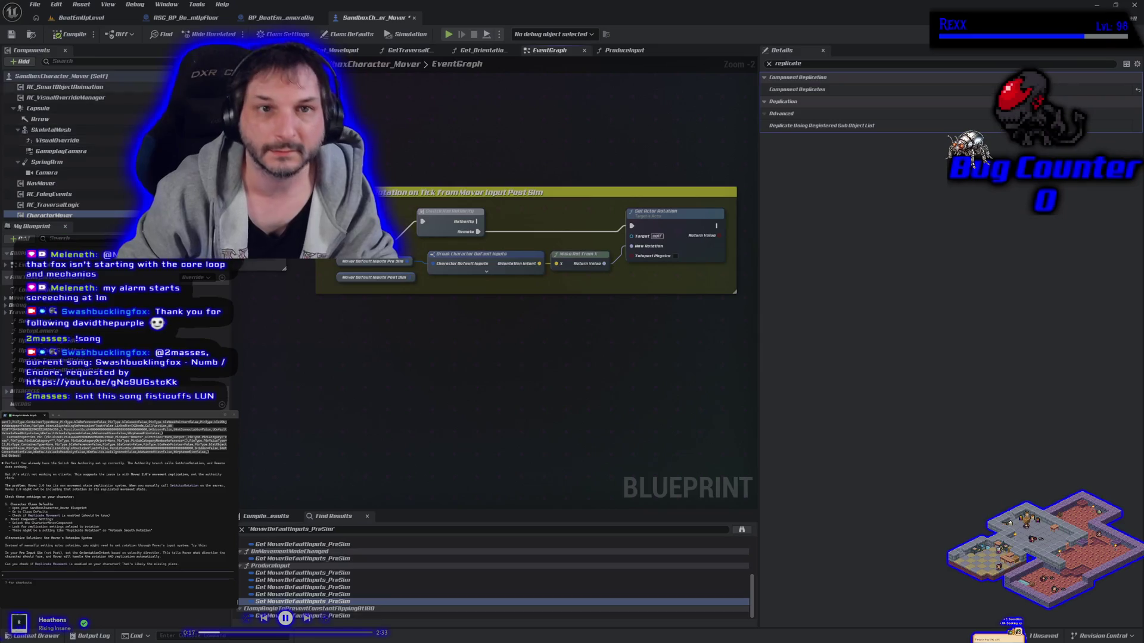
pyautogui.click(113, 22)
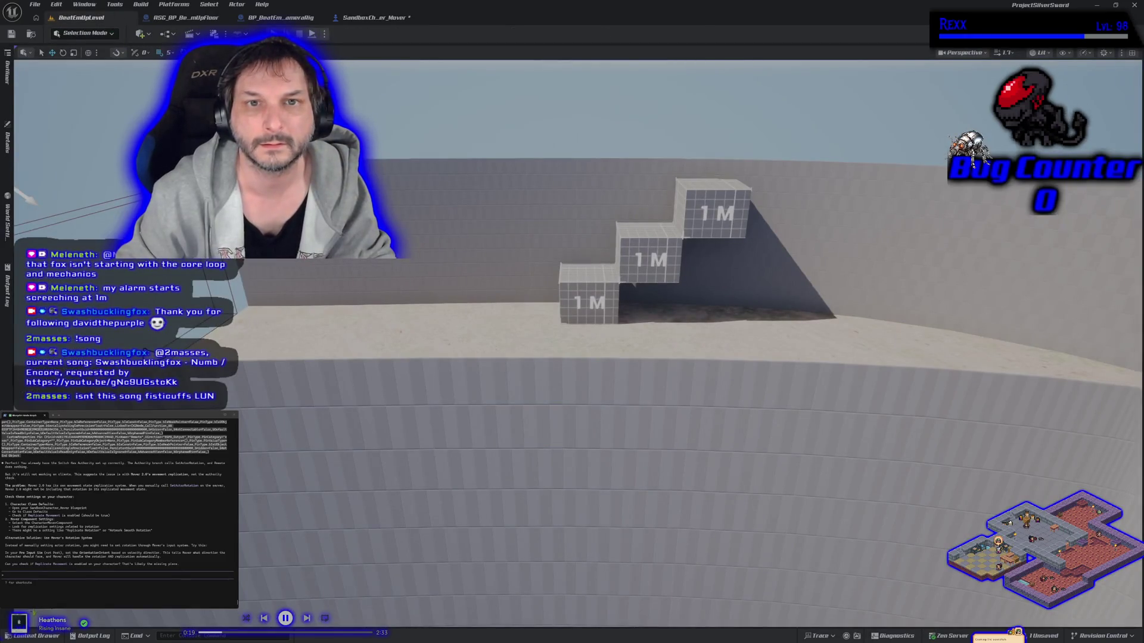
# Step: Play-test running and jumping onto the upper 1 M blocks, then reopen the SandboxCharacter_Mover graph
pyautogui.hotkey('alt', 'p')
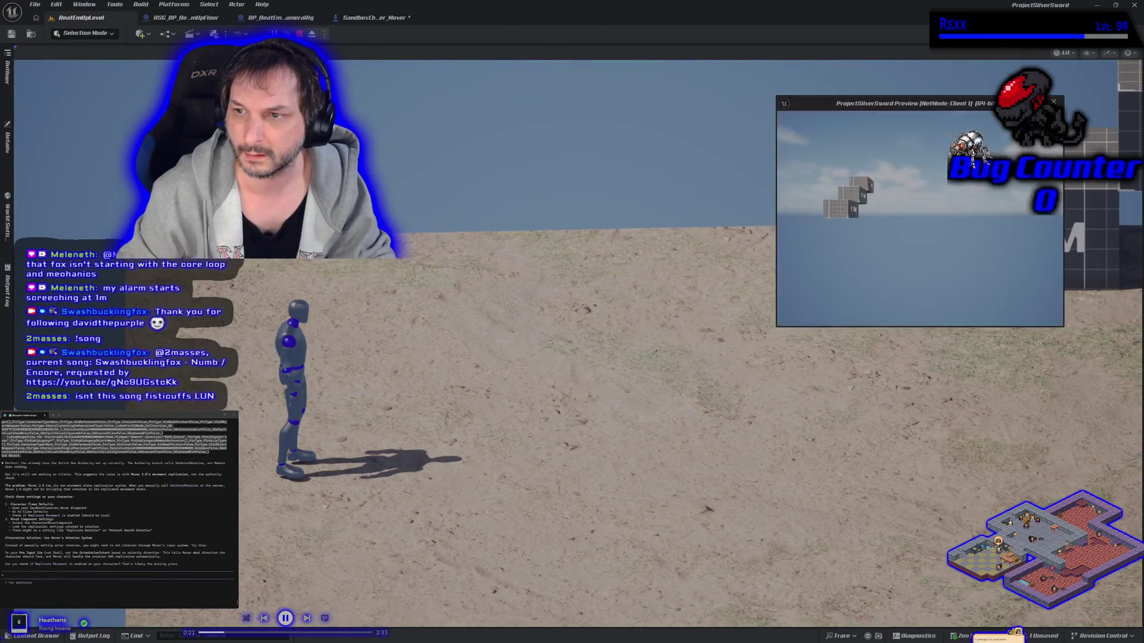
pyautogui.press('d')
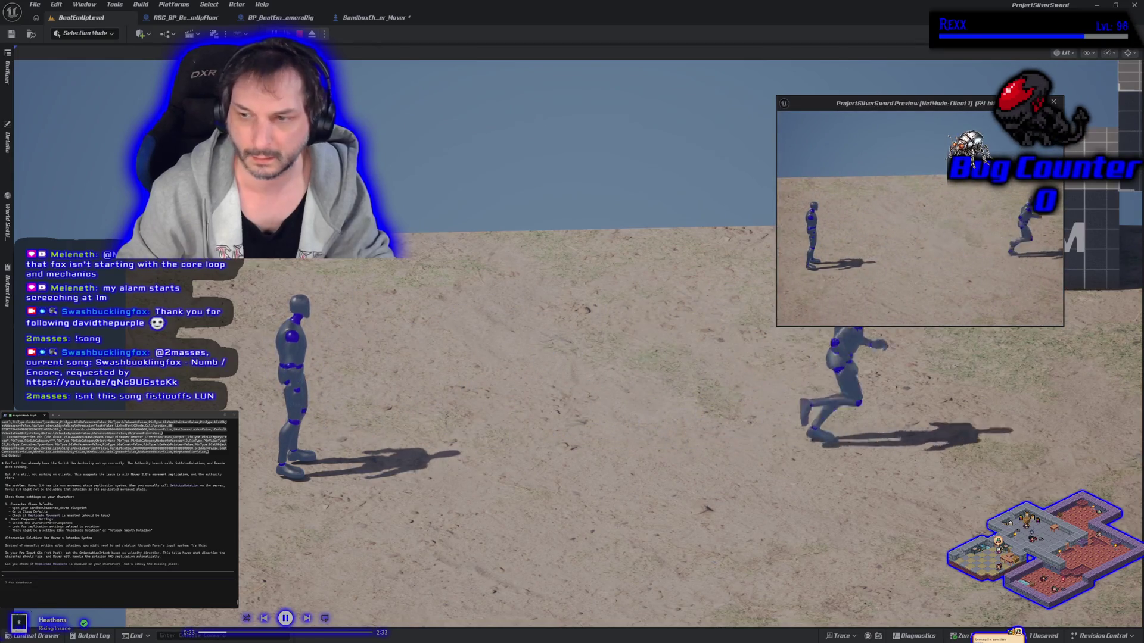
pyautogui.click(849, 229)
pyautogui.press('d')
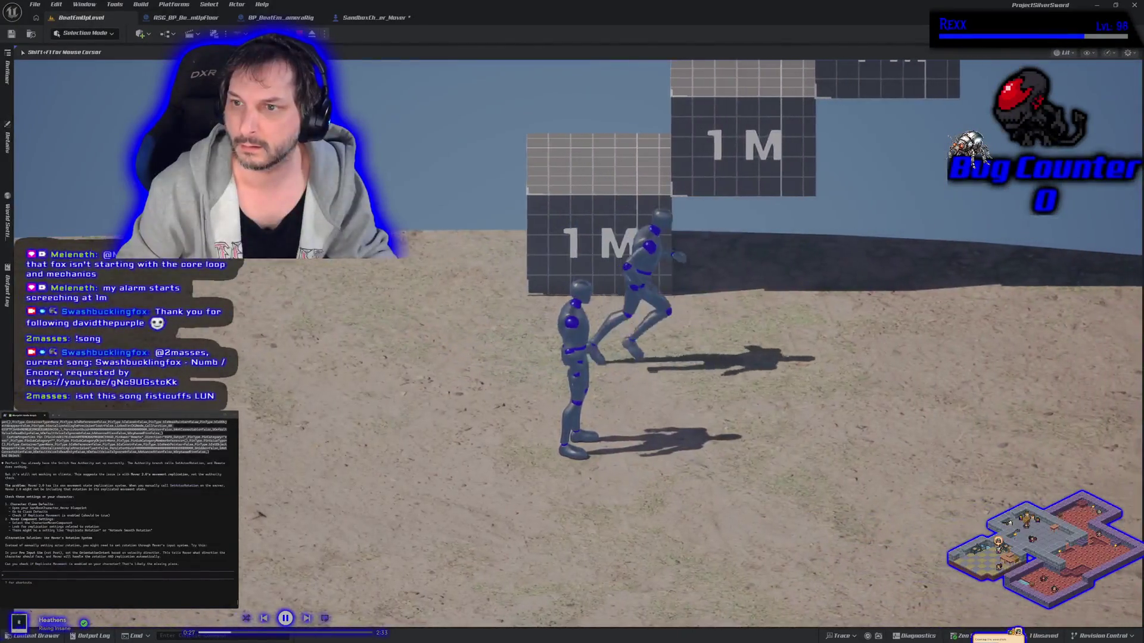
pyautogui.press('space')
pyautogui.press('a')
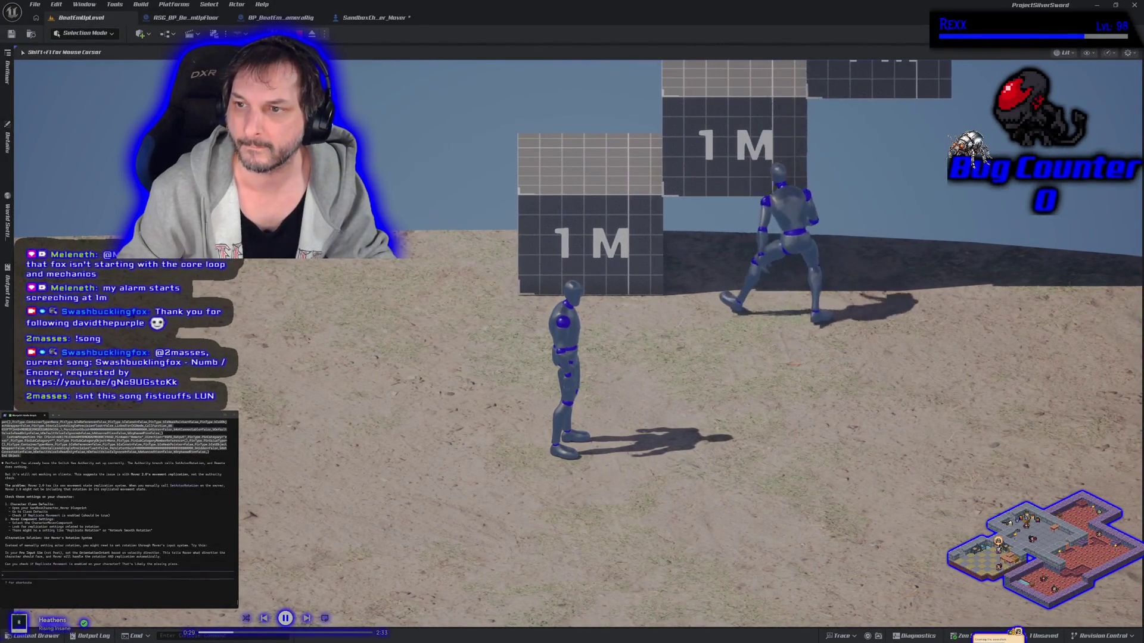
pyautogui.press('space')
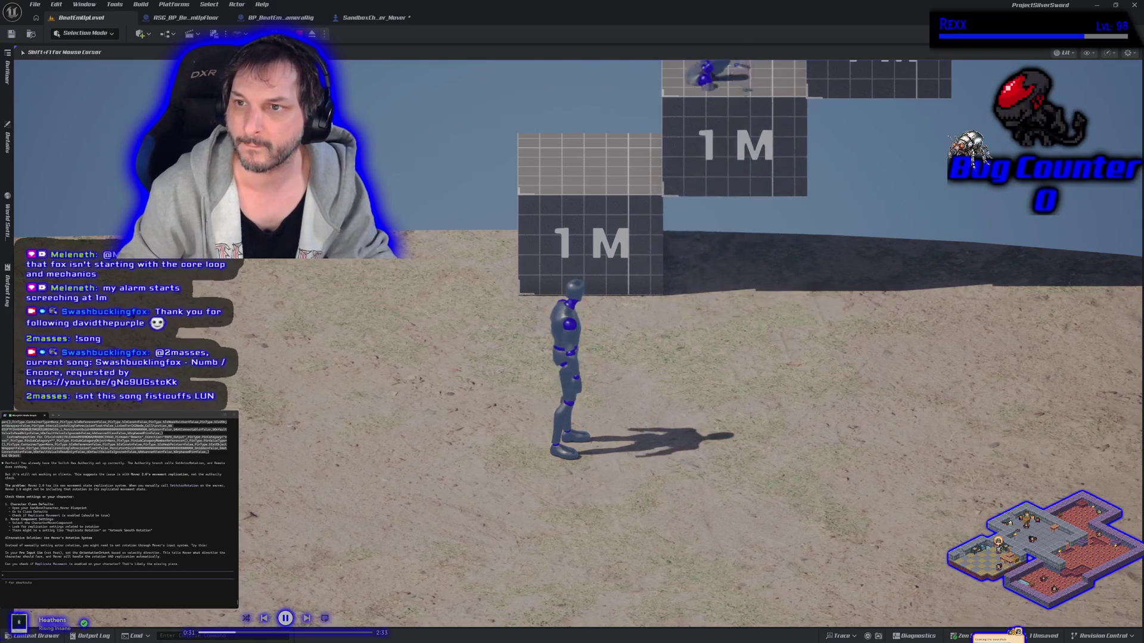
pyautogui.hotkey('shift', 'F1')
pyautogui.press('w')
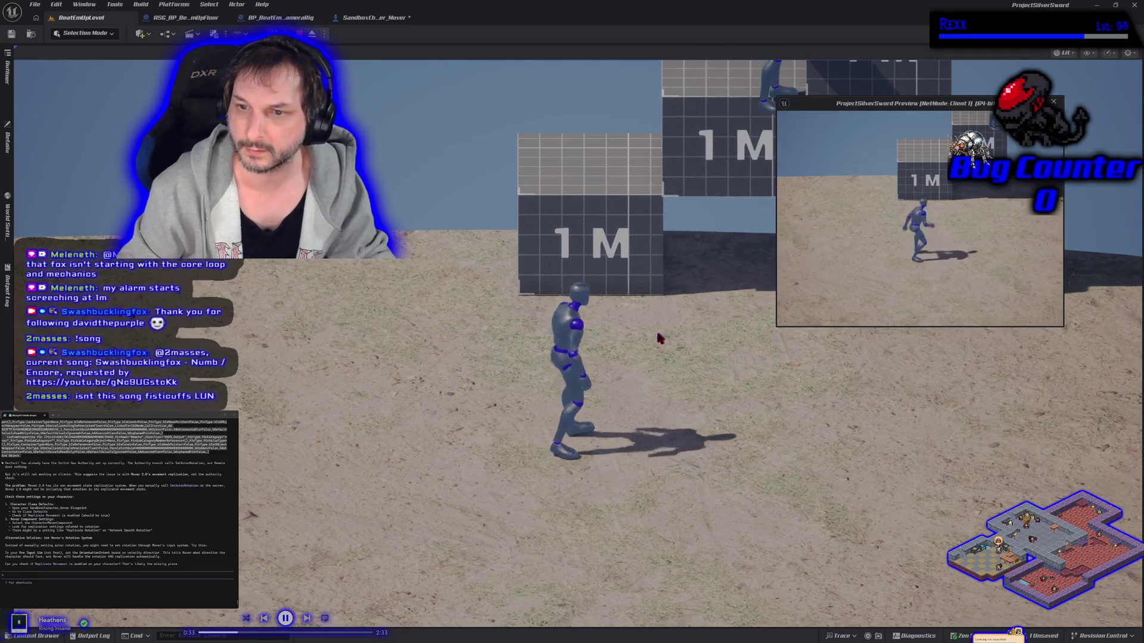
pyautogui.press('space')
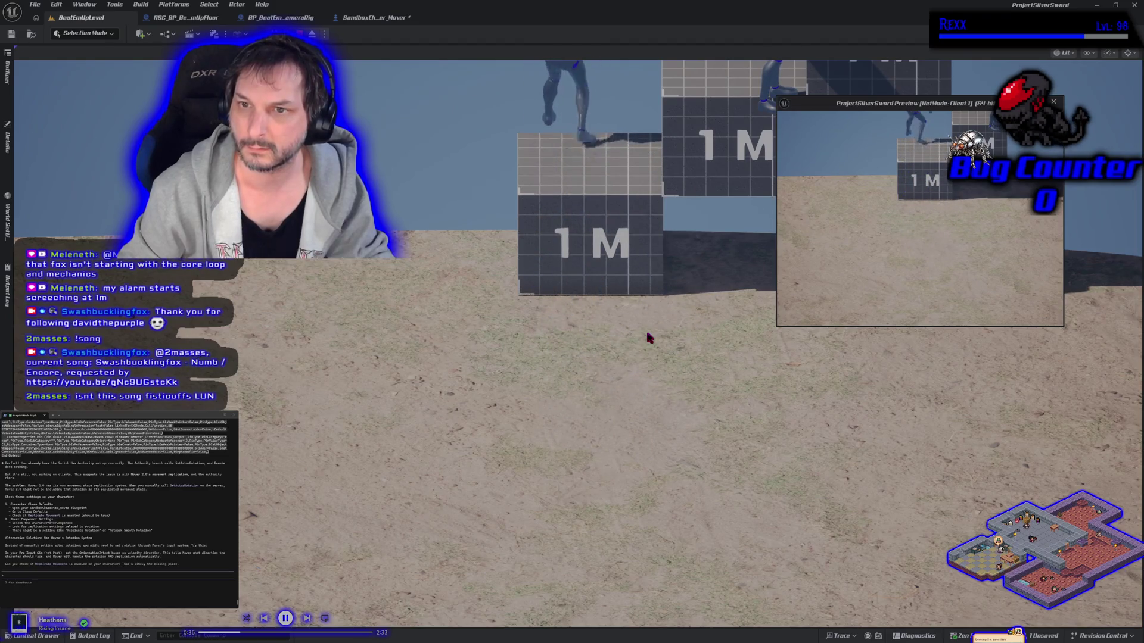
pyautogui.press('Escape')
pyautogui.click(373, 16)
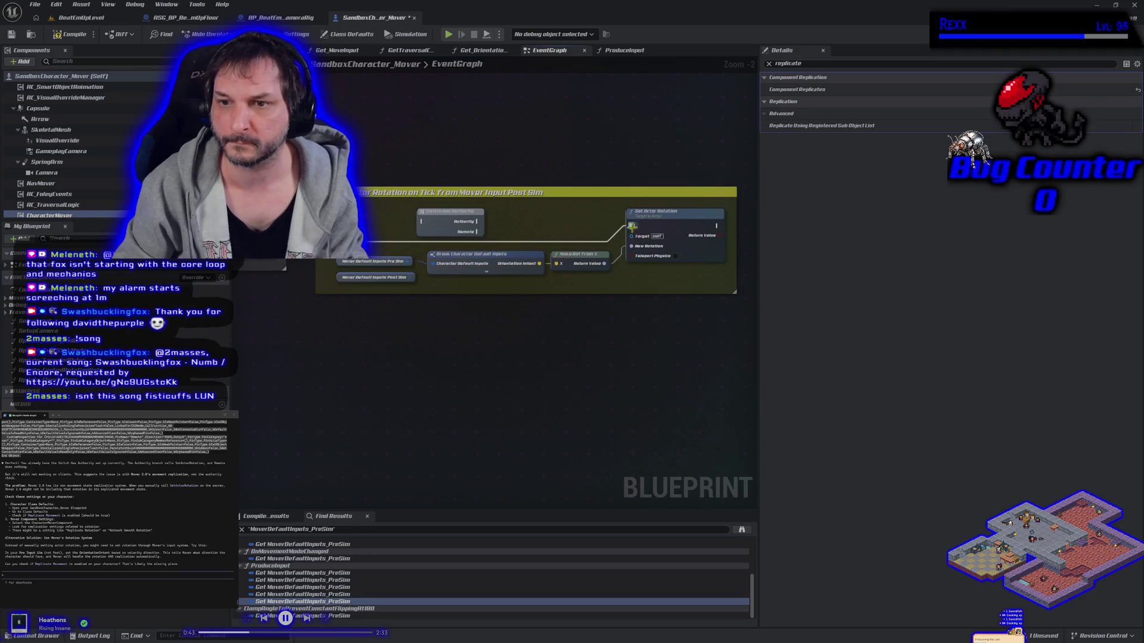
pyautogui.click(80, 17)
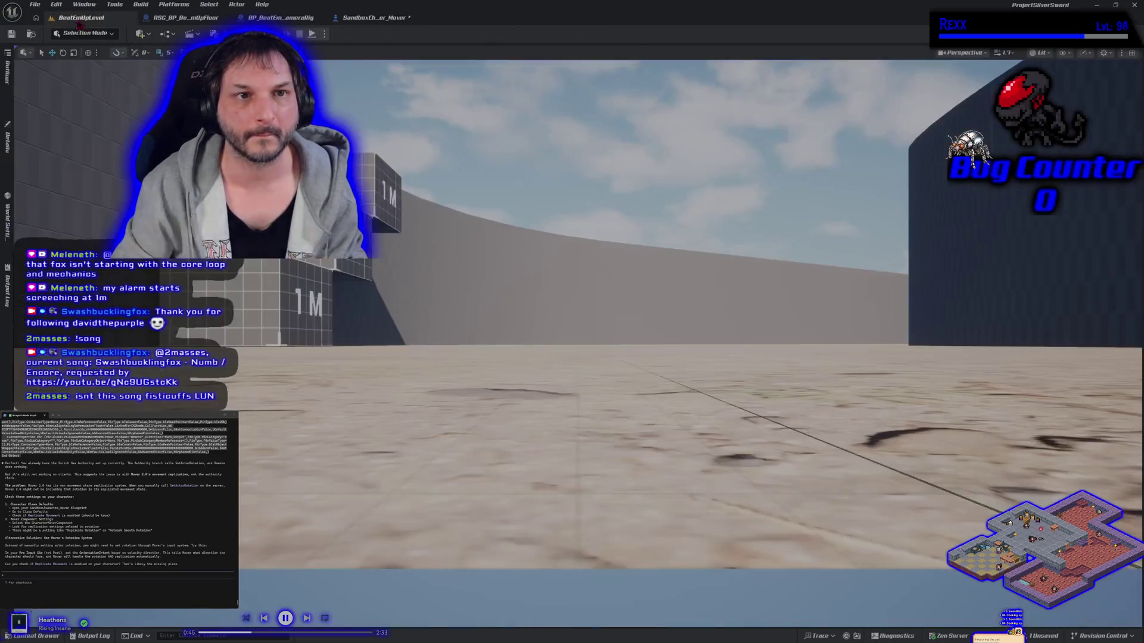
pyautogui.hotkey('alt', 'p')
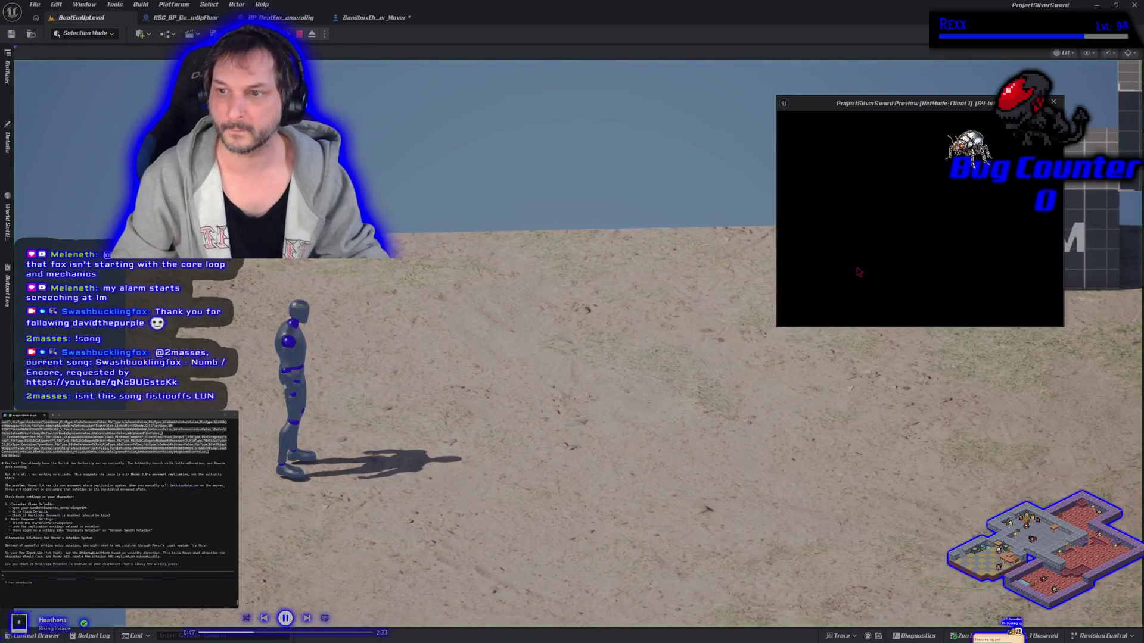
pyautogui.press('d')
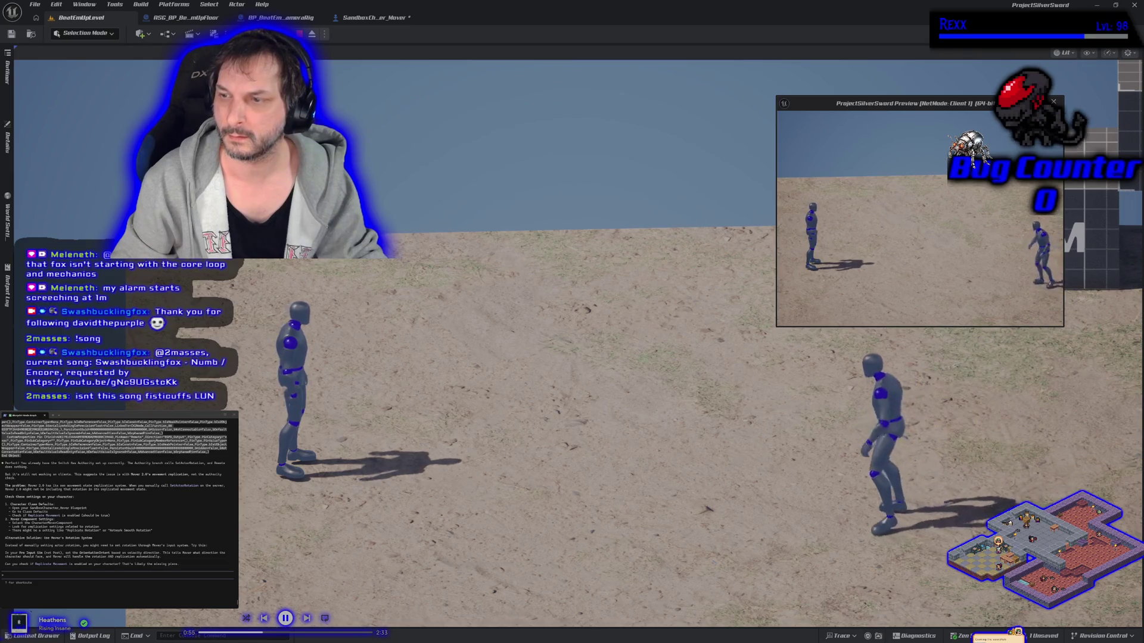
pyautogui.click(549, 319)
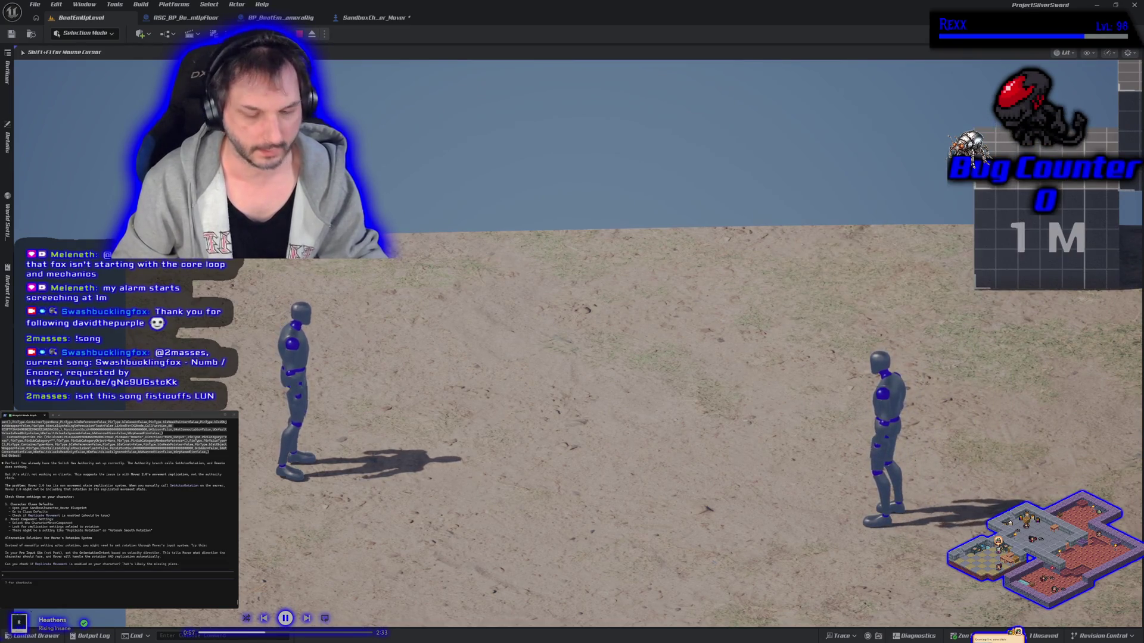
pyautogui.press('d')
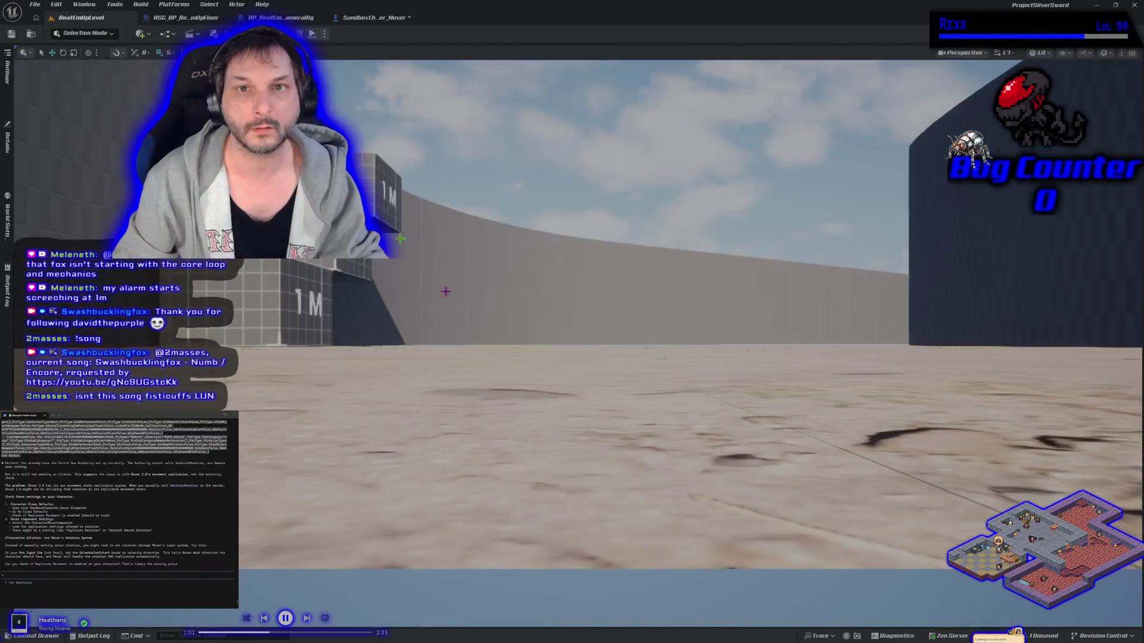
pyautogui.press('Escape')
pyautogui.click(364, 17)
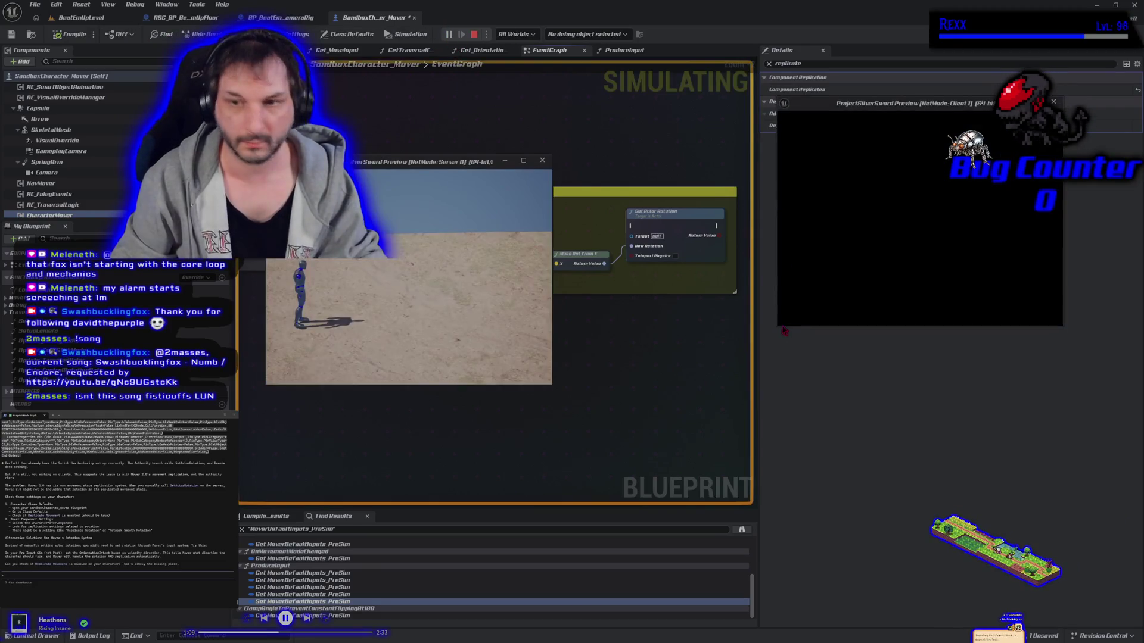
pyautogui.press('Escape')
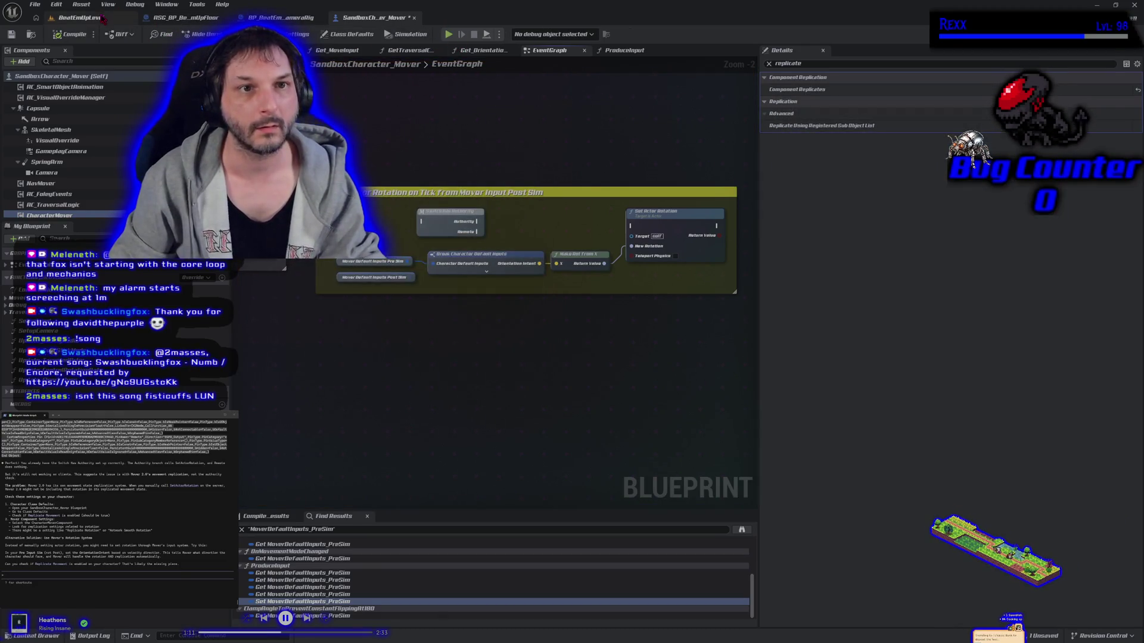
pyautogui.click(81, 17)
pyautogui.click(312, 34)
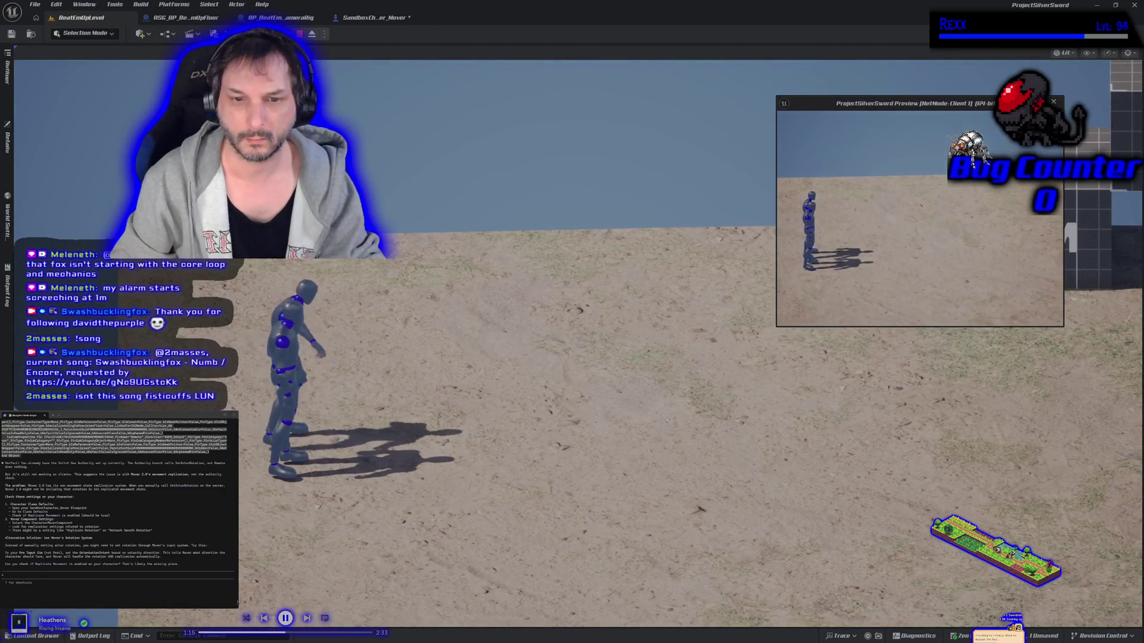
pyautogui.click(860, 279)
pyautogui.press('d')
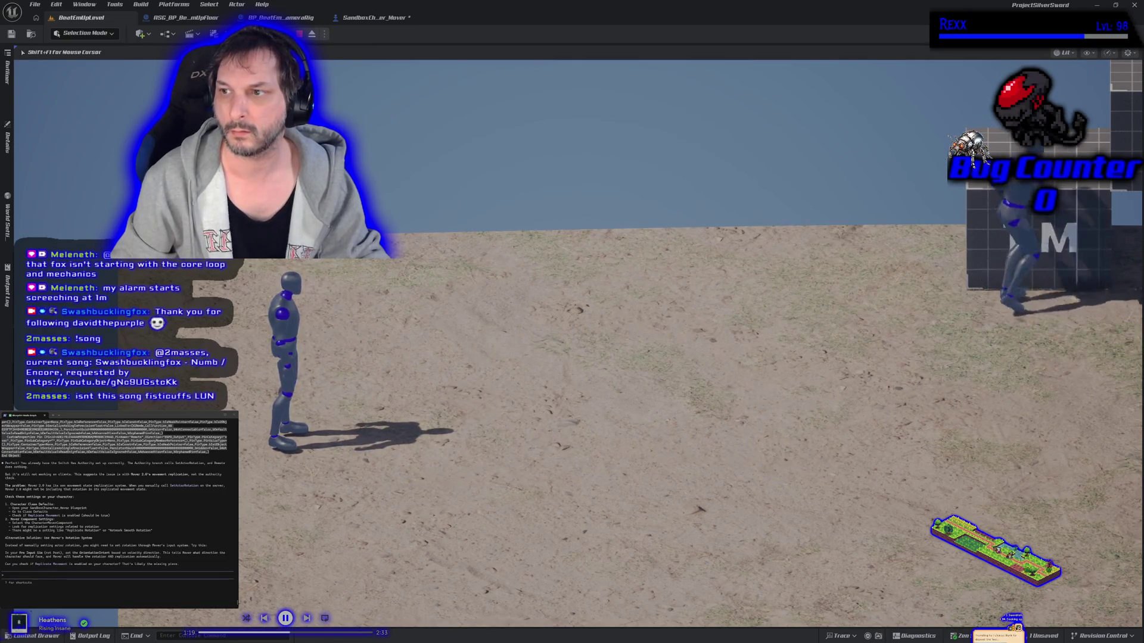
pyautogui.press('space')
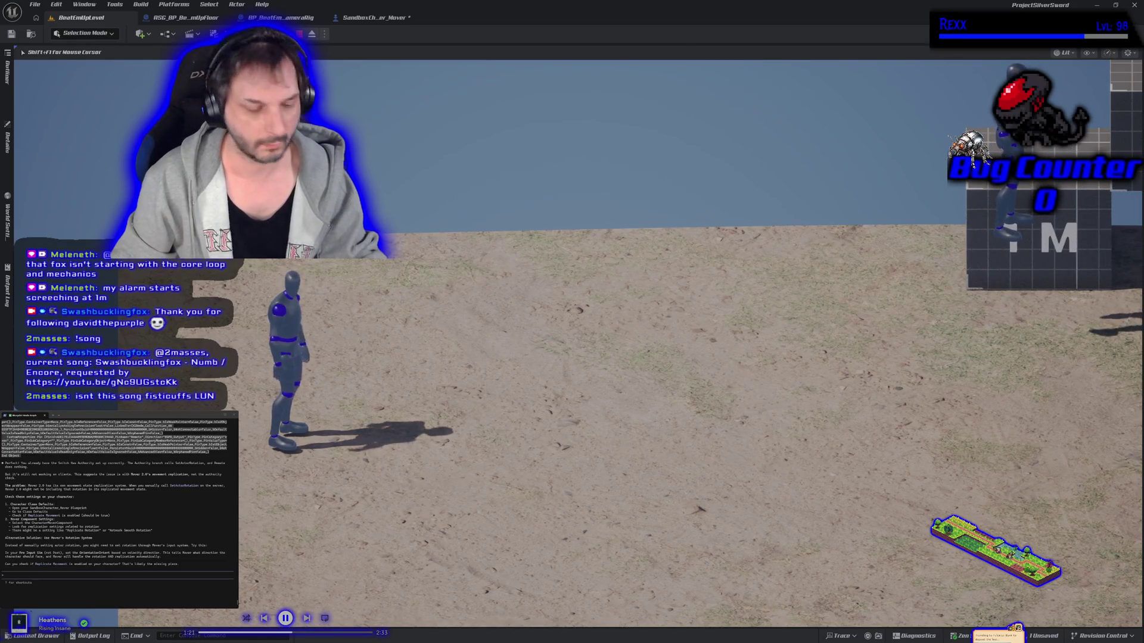
pyautogui.press('Escape')
pyautogui.click(370, 18)
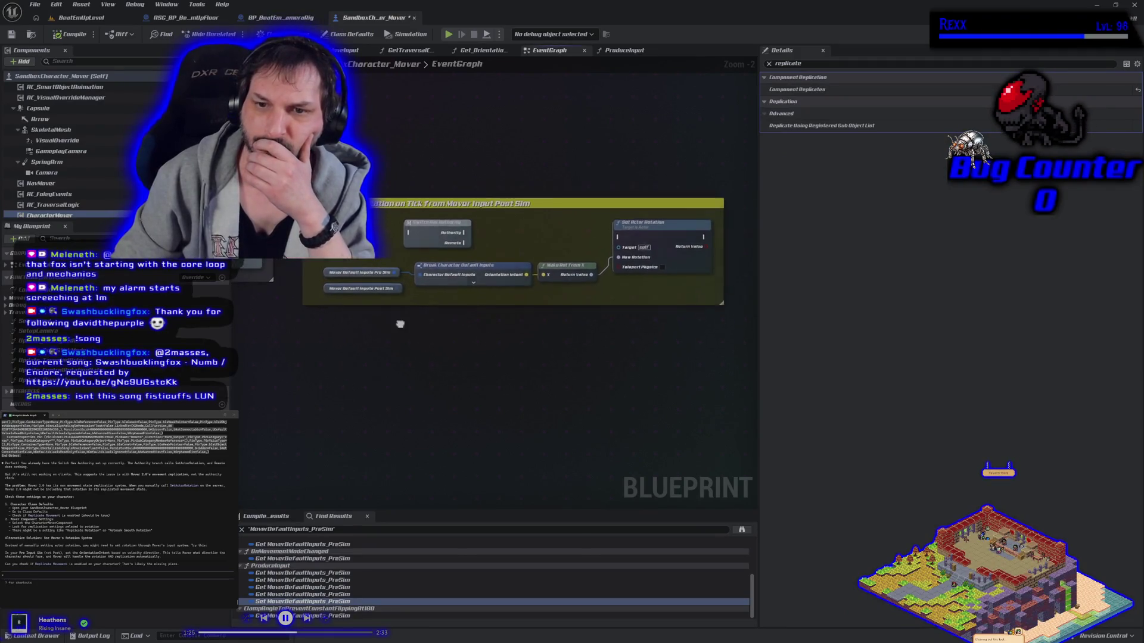
pyautogui.rightClick(342, 146)
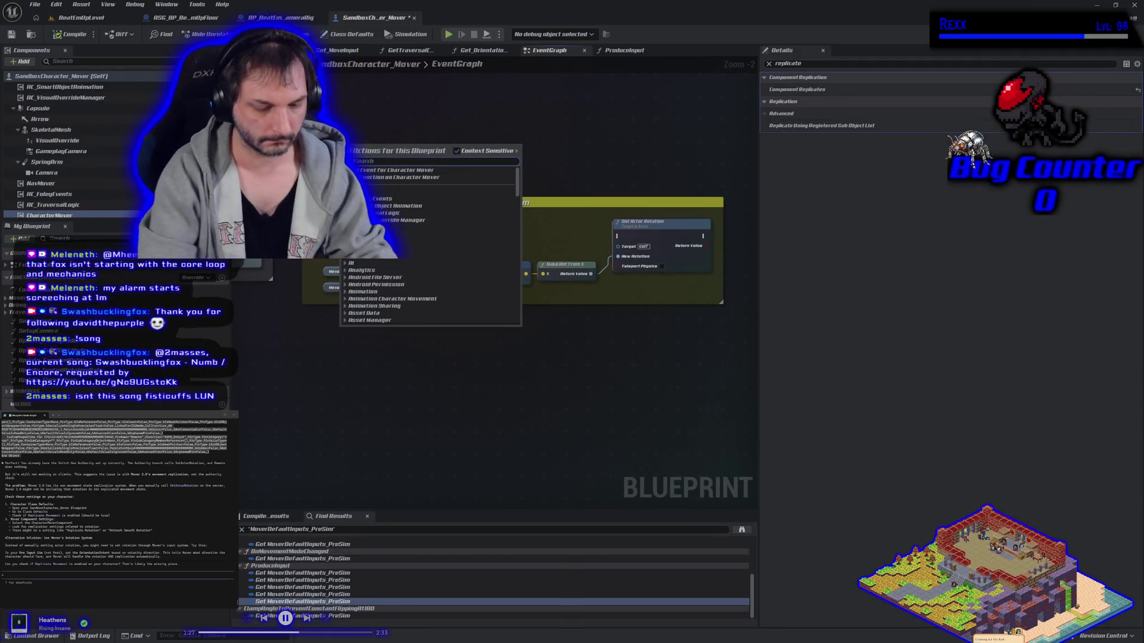
pyautogui.write('isiten')
pyautogui.press('BackSpace')
pyautogui.press('BackSpace')
pyautogui.press('BackSpace')
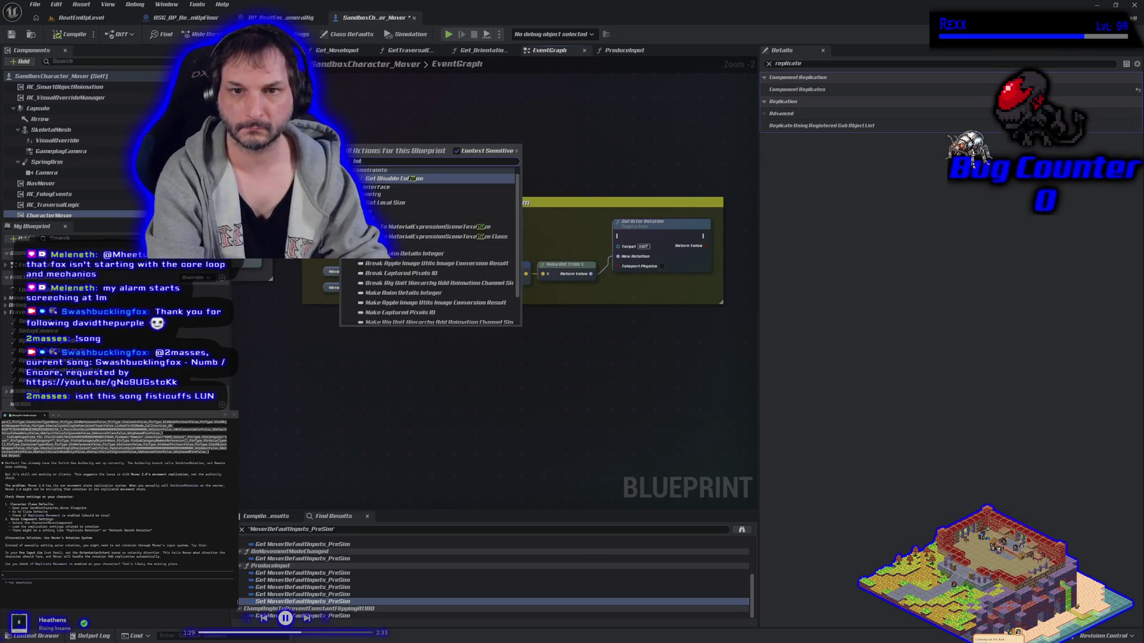
pyautogui.write('listen')
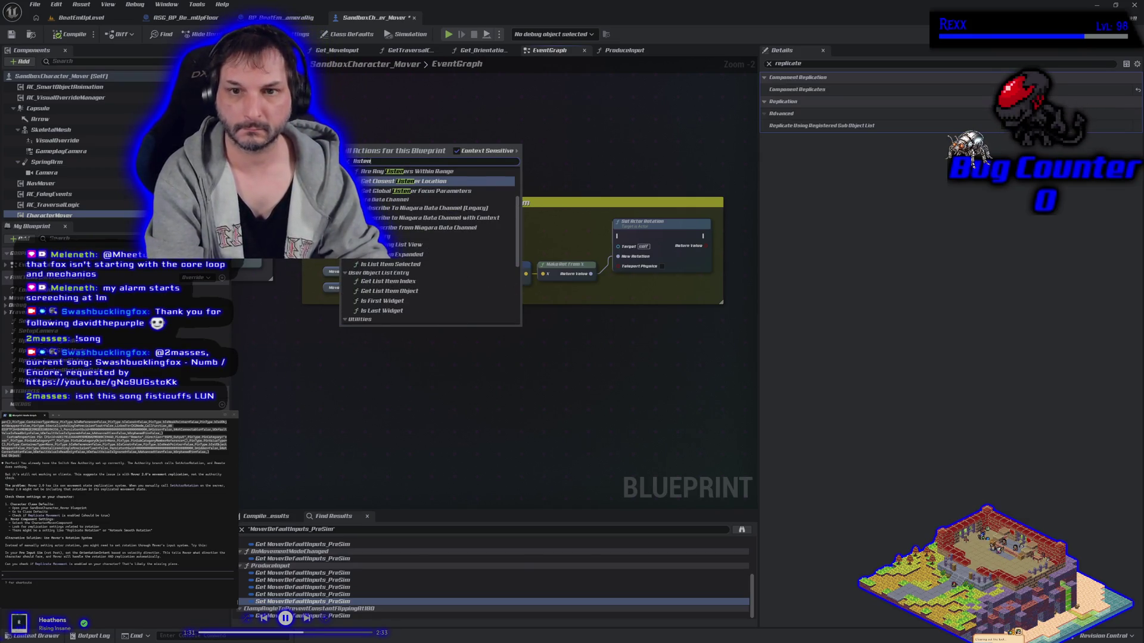
pyautogui.write(' ser')
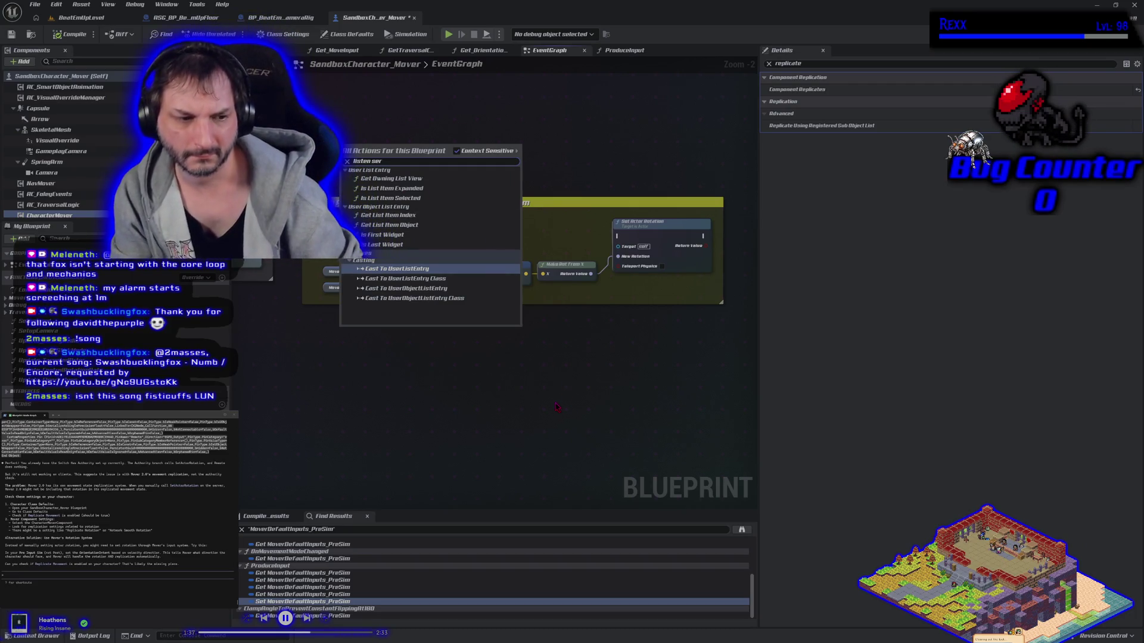
pyautogui.press('Escape')
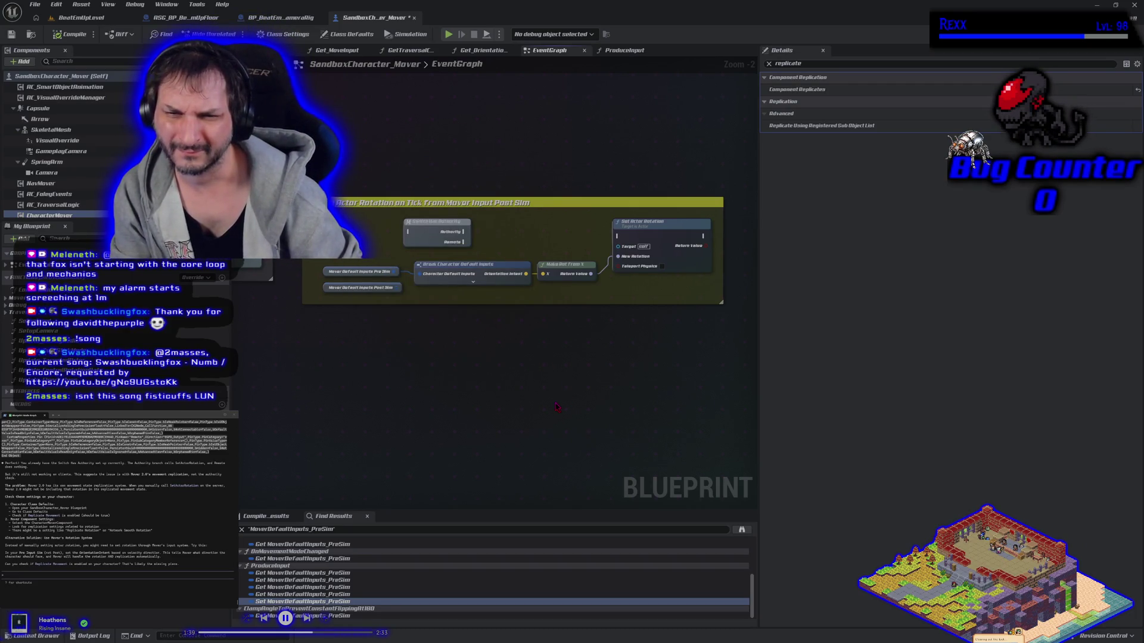
pyautogui.moveTo(488, 326); pyautogui.dragTo(485, 365)
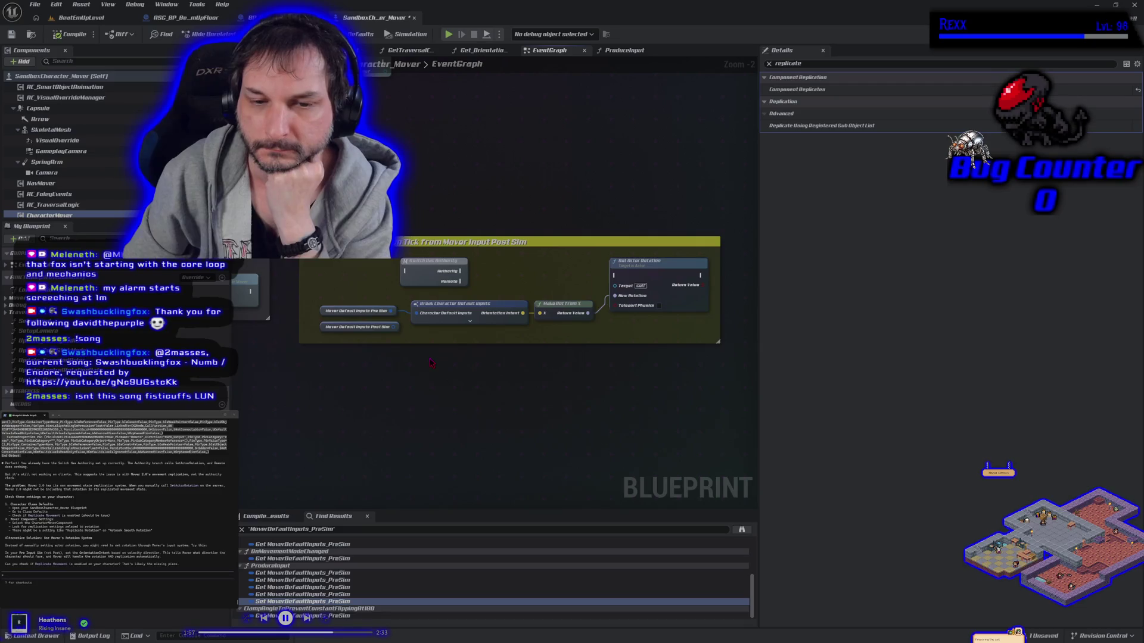
pyautogui.click(80, 17)
pyautogui.hotkey('alt', 'p')
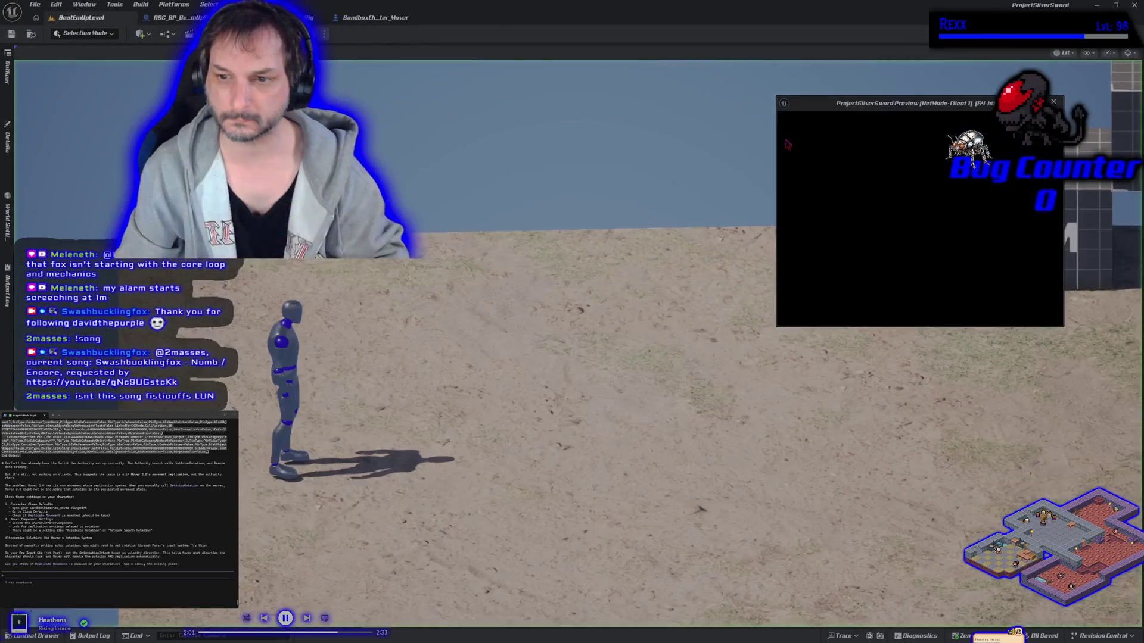
pyautogui.press('d')
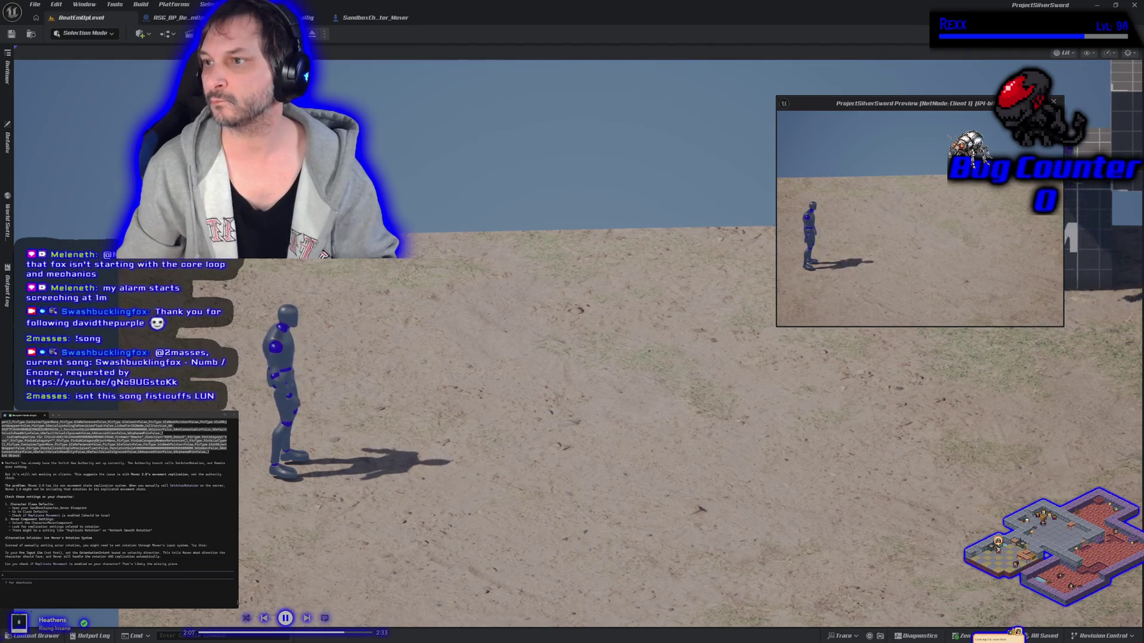
pyautogui.press('Escape')
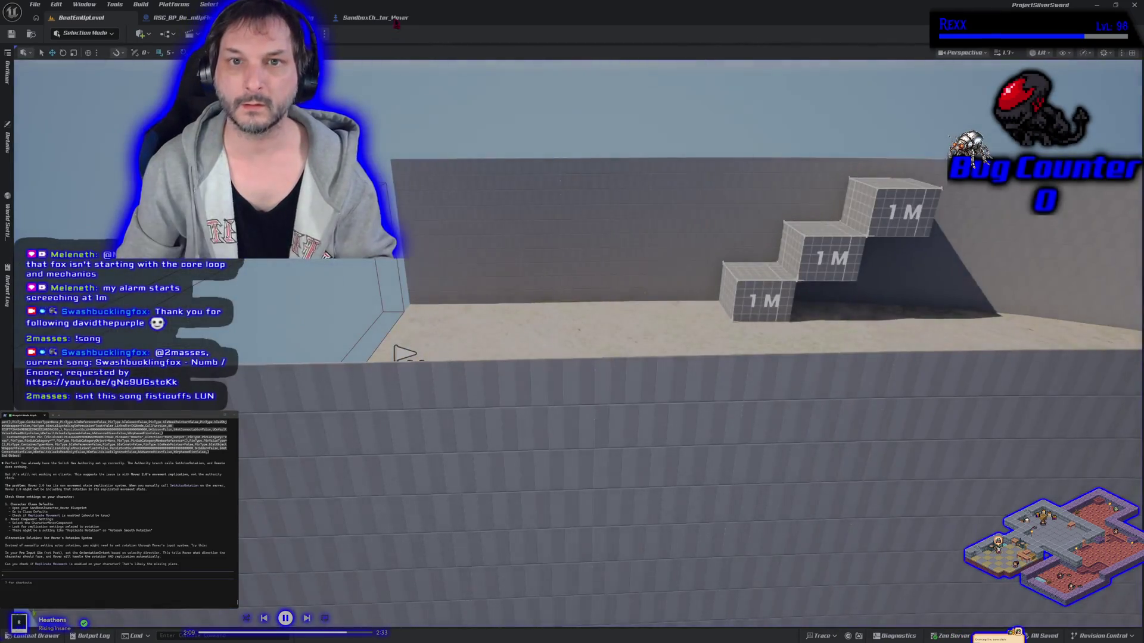
# Step: Nudge the Switch Has Authority node right and ask the coding assistant about the Set Actor Rotation comment
pyautogui.click(376, 19)
pyautogui.moveTo(417, 262)
pyautogui.mouseDown()
pyautogui.moveTo(455, 261)
pyautogui.moveTo(416, 275)
pyautogui.mouseUp()
pyautogui.write('ok that makes it work for the pl')
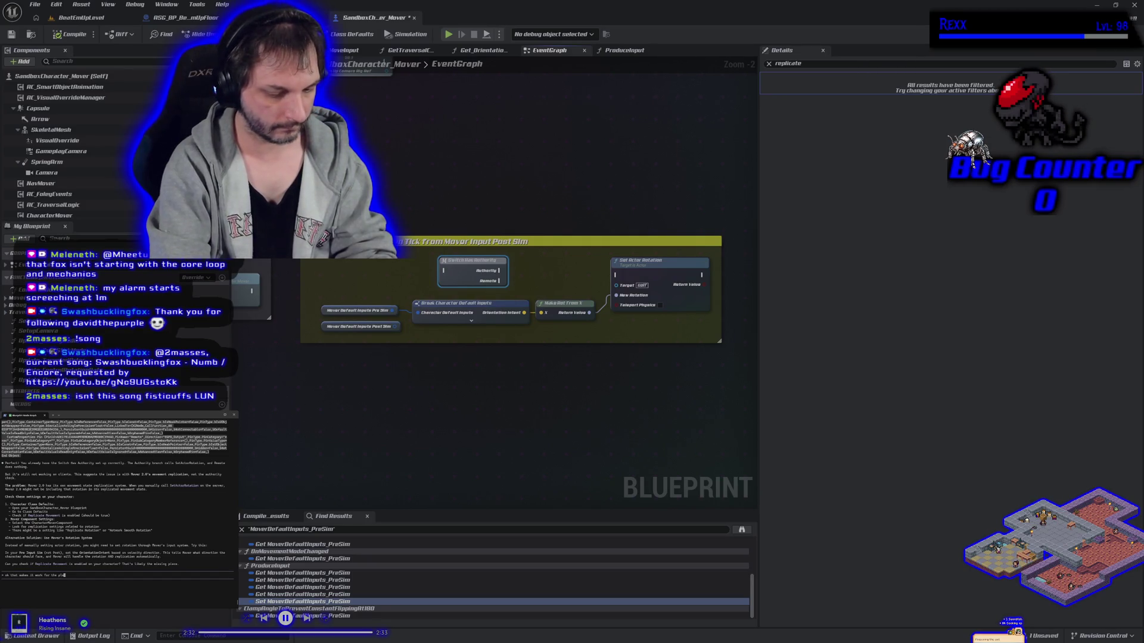
pyautogui.write('ayers that are not the l')
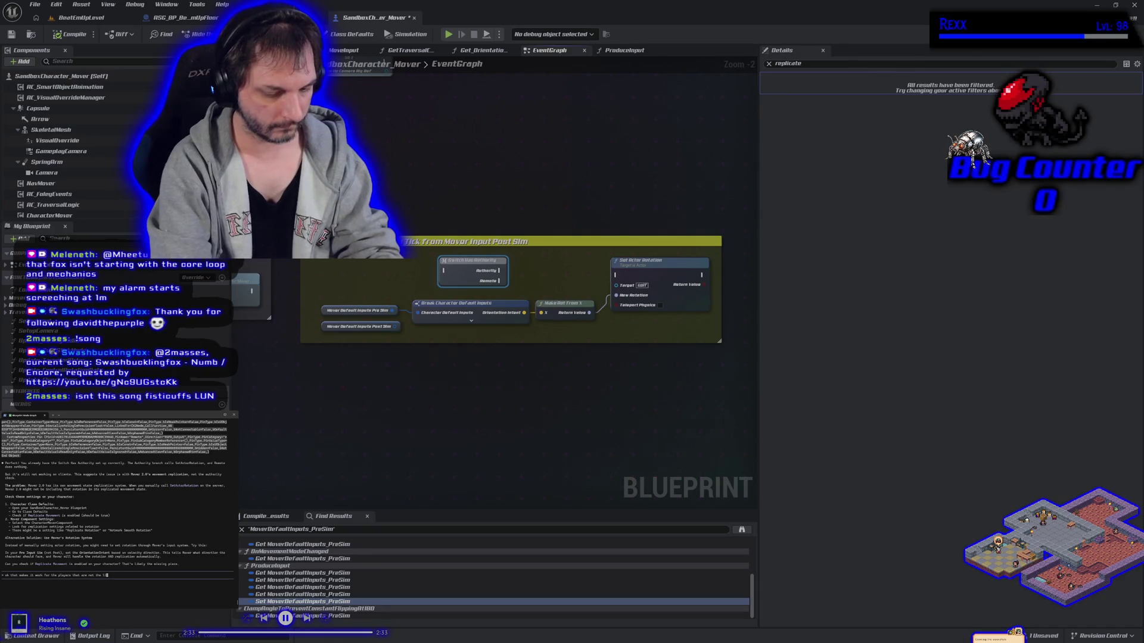
pyautogui.write('isten server or main editor veiwport.')
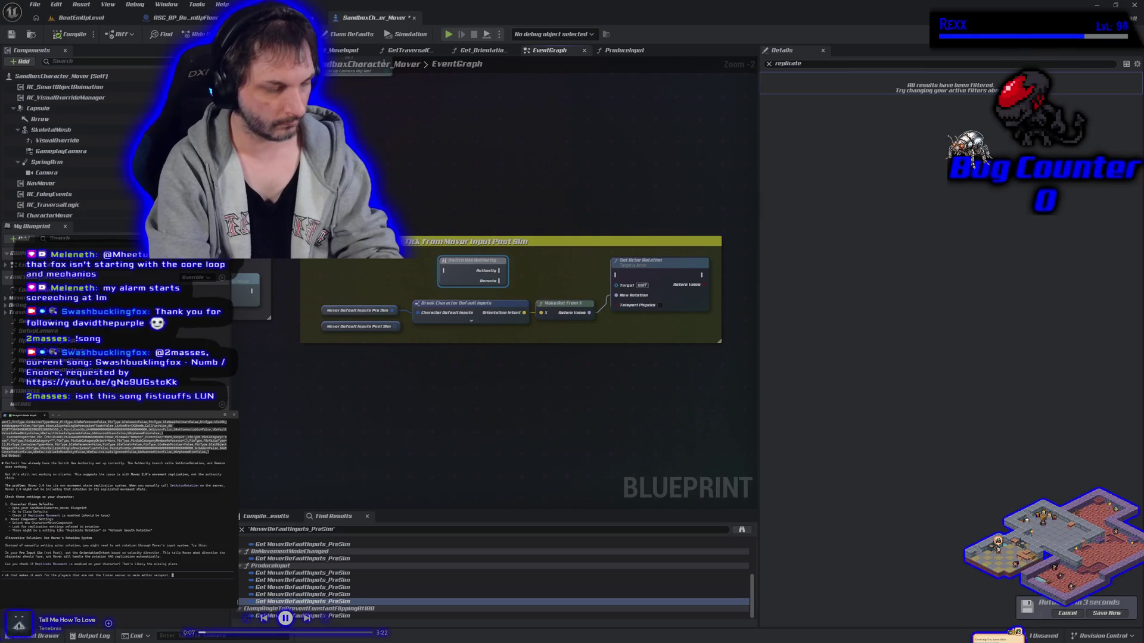
pyautogui.write('mme')
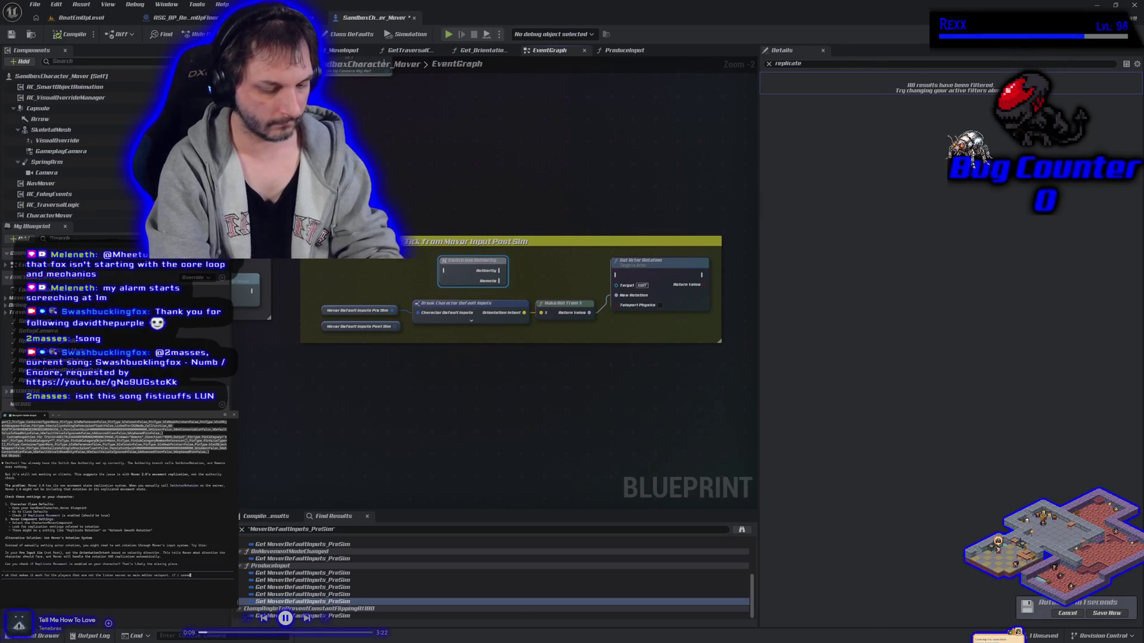
pyautogui.write('nt that')
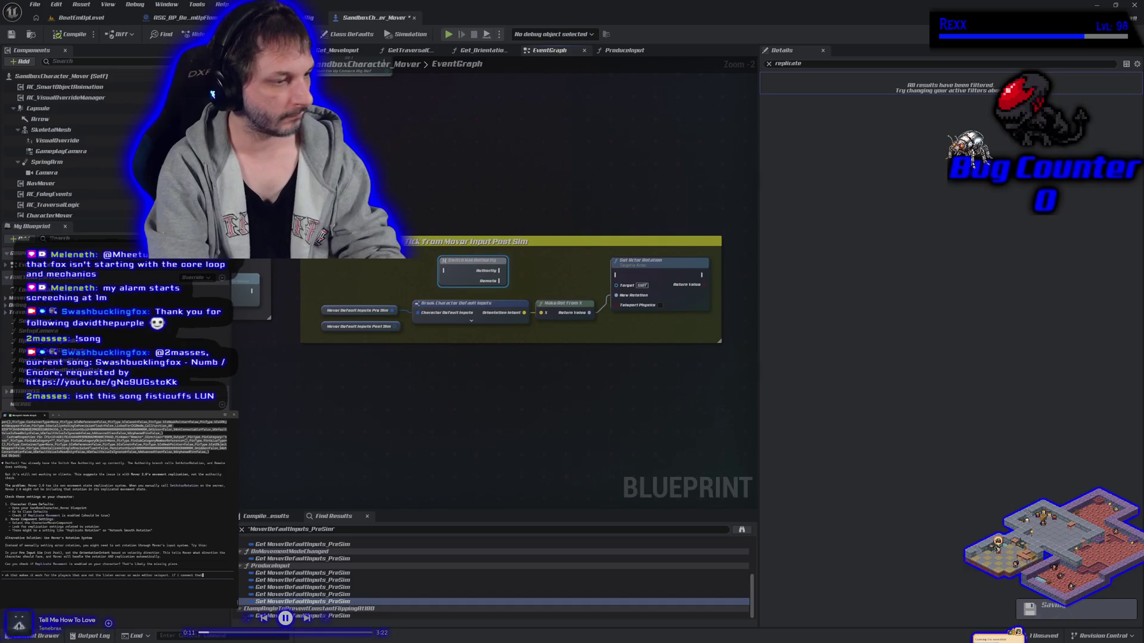
pyautogui.write(' set actor rotation again it works for the clients but not in the editor')
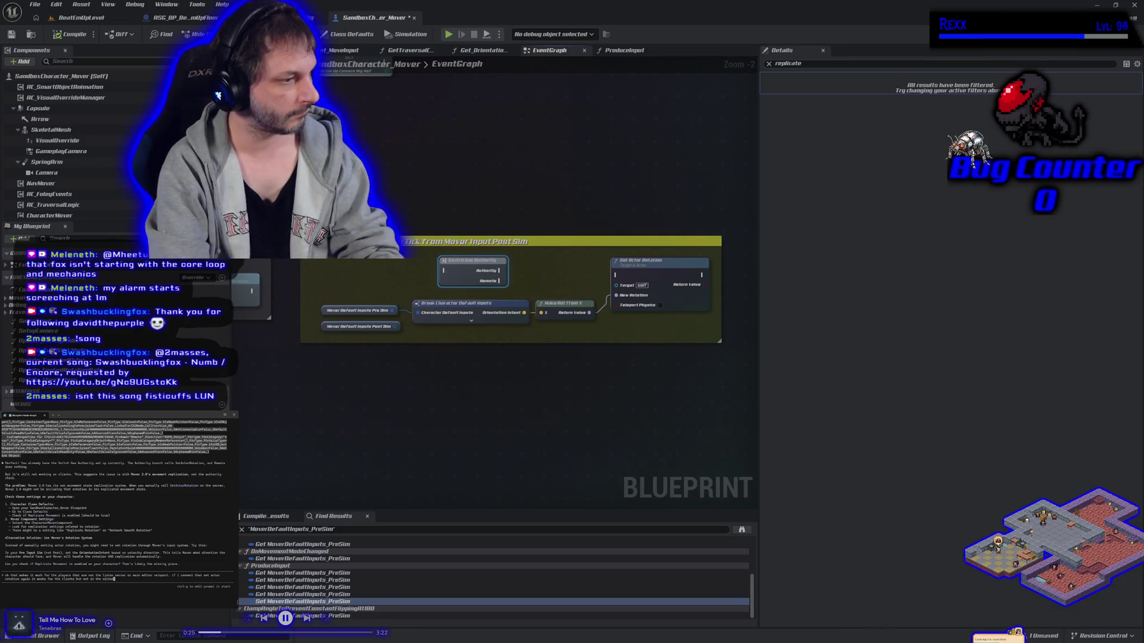
pyautogui.press('Return')
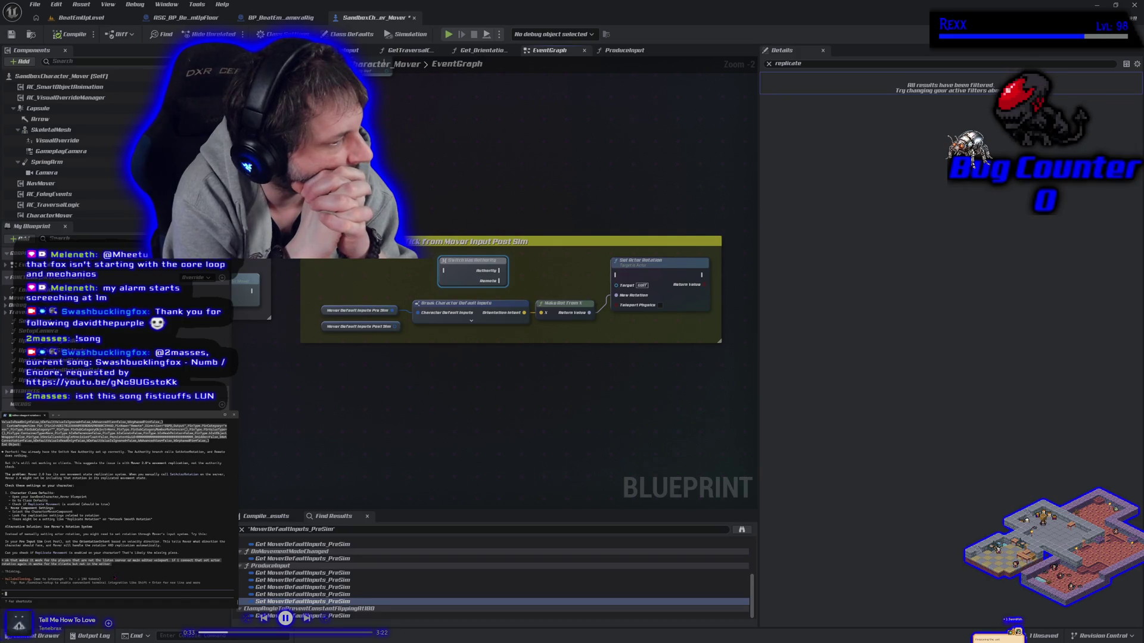
pyautogui.press('Escape')
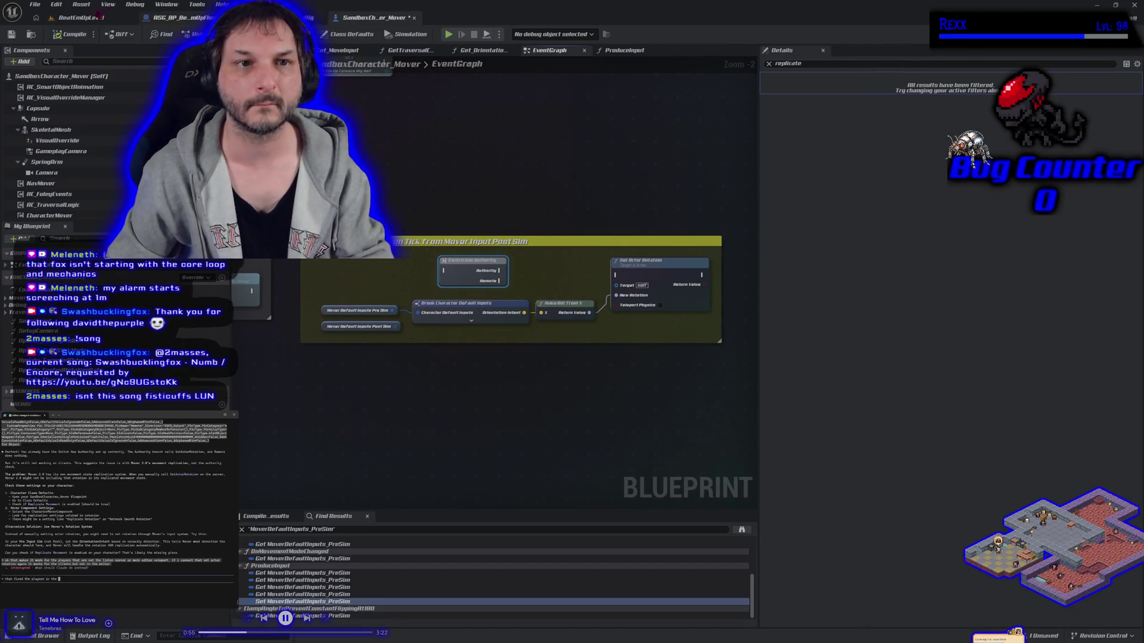
pyautogui.click(96, 17)
# Step: Launch a play session with three client preview windows and start running a character right
pyautogui.click(325, 34)
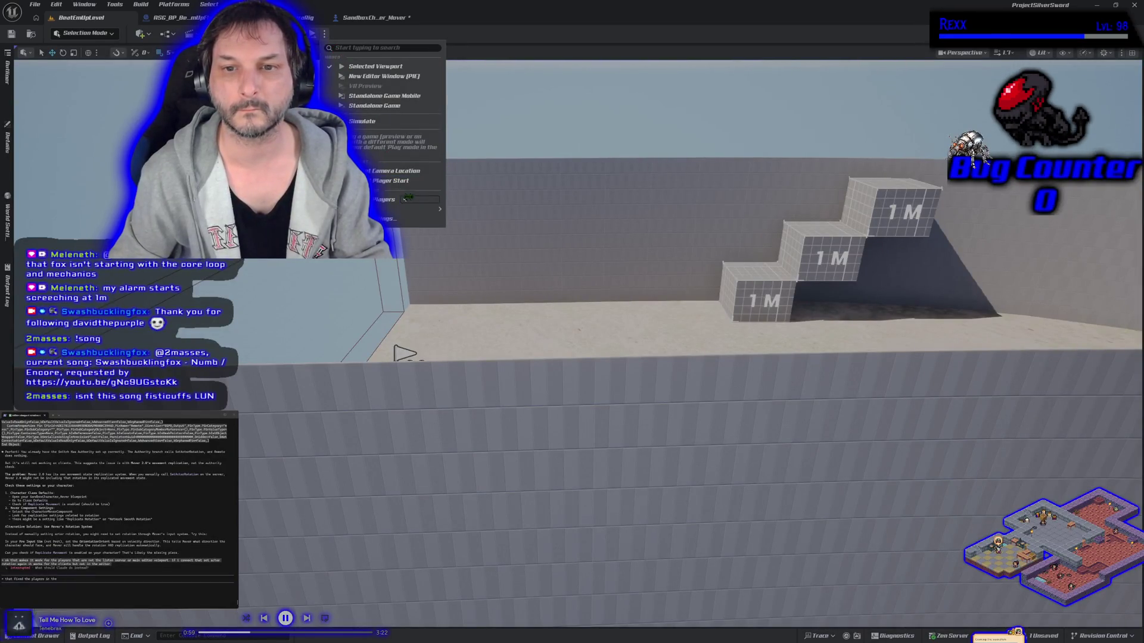
pyautogui.click(375, 66)
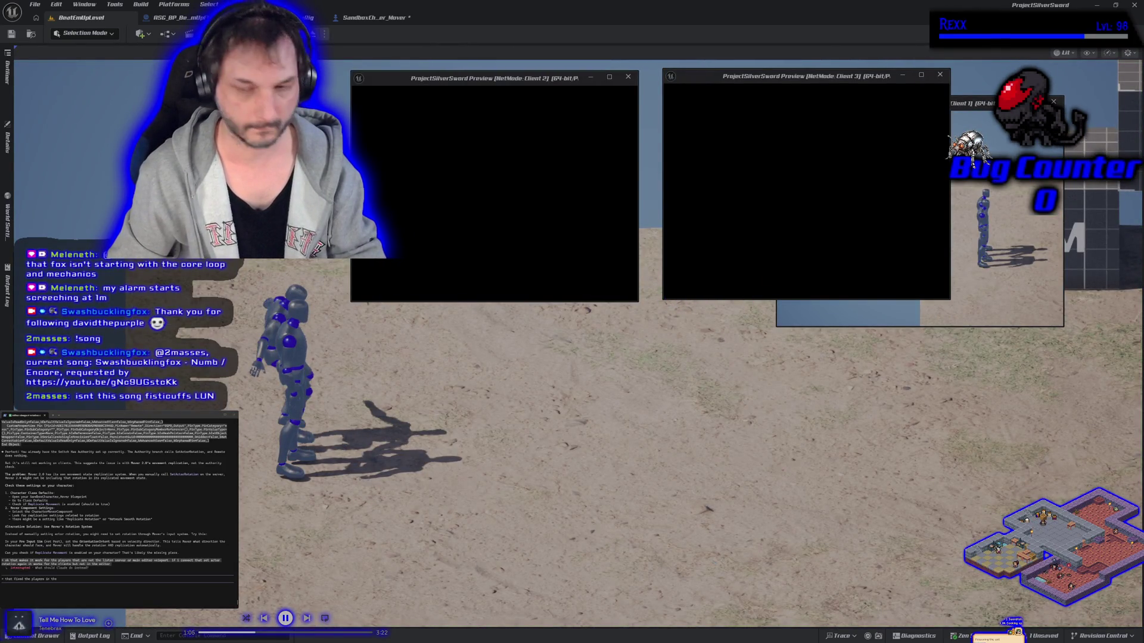
pyautogui.click(741, 528)
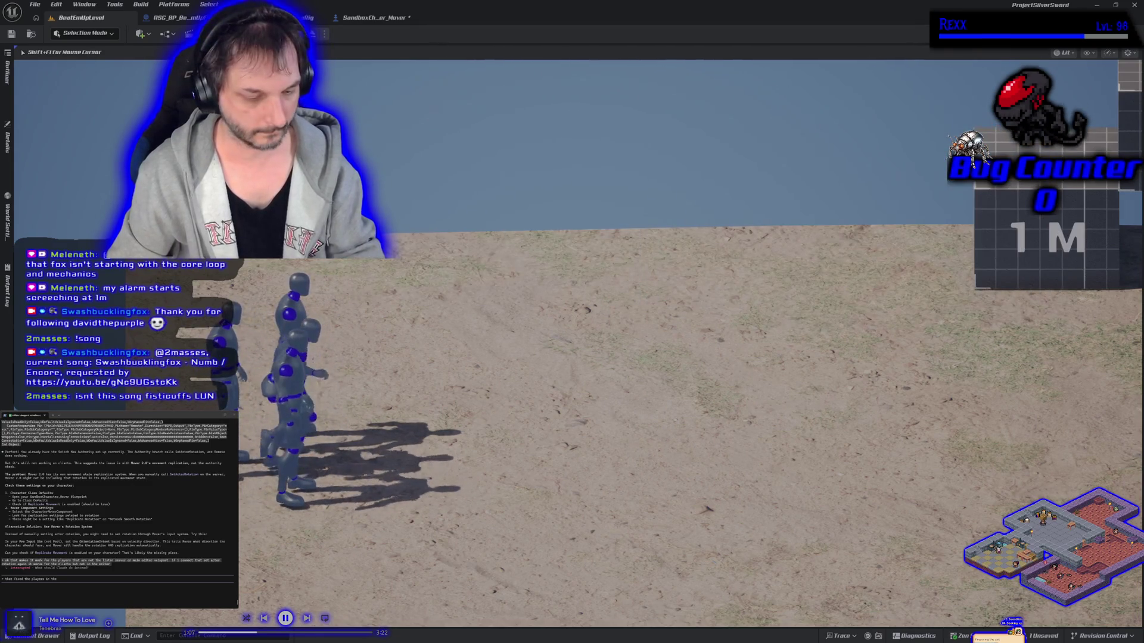
pyautogui.hotkey('alt', 'Tab')
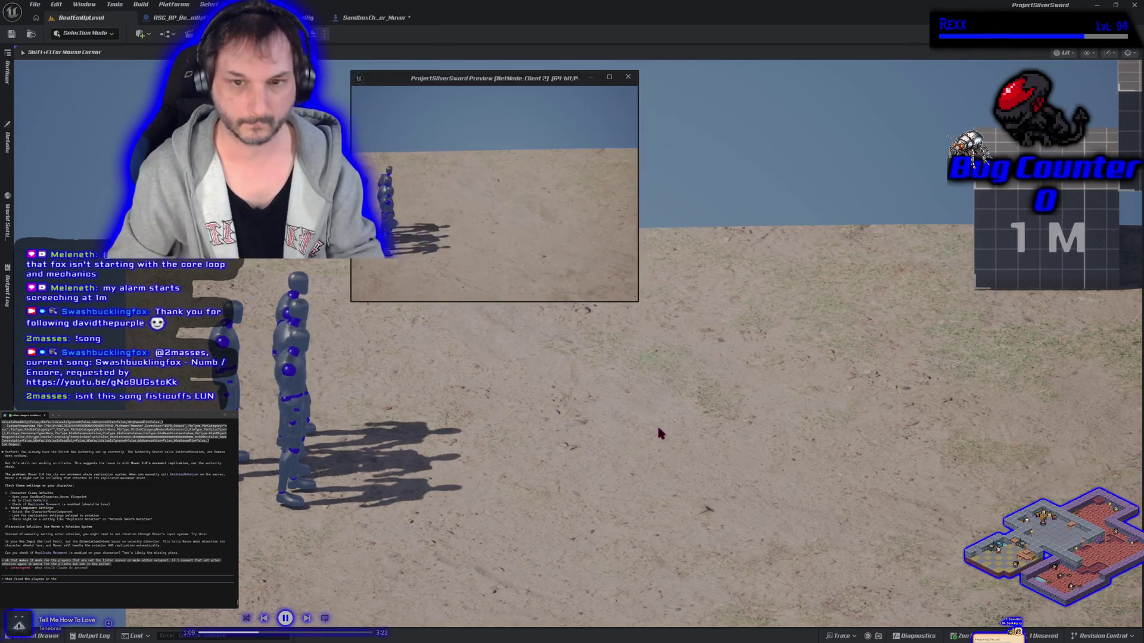
pyautogui.press('d')
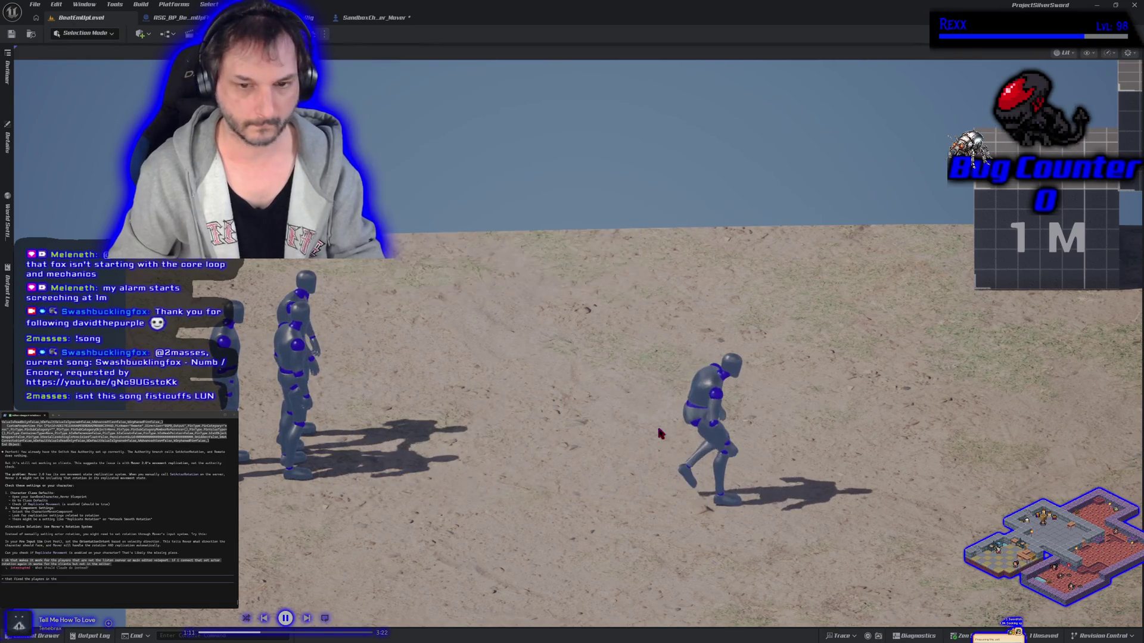
# Step: Run the mannequin around the 1 M wall in all directions, then move the Client 2 character right
pyautogui.click(660, 432)
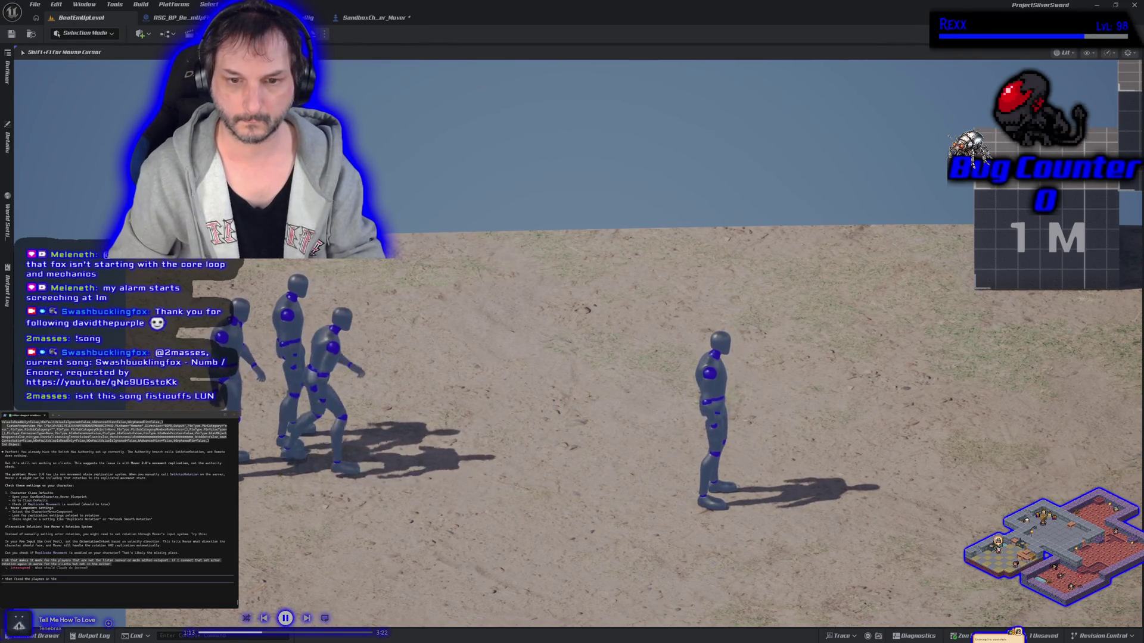
pyautogui.press('d')
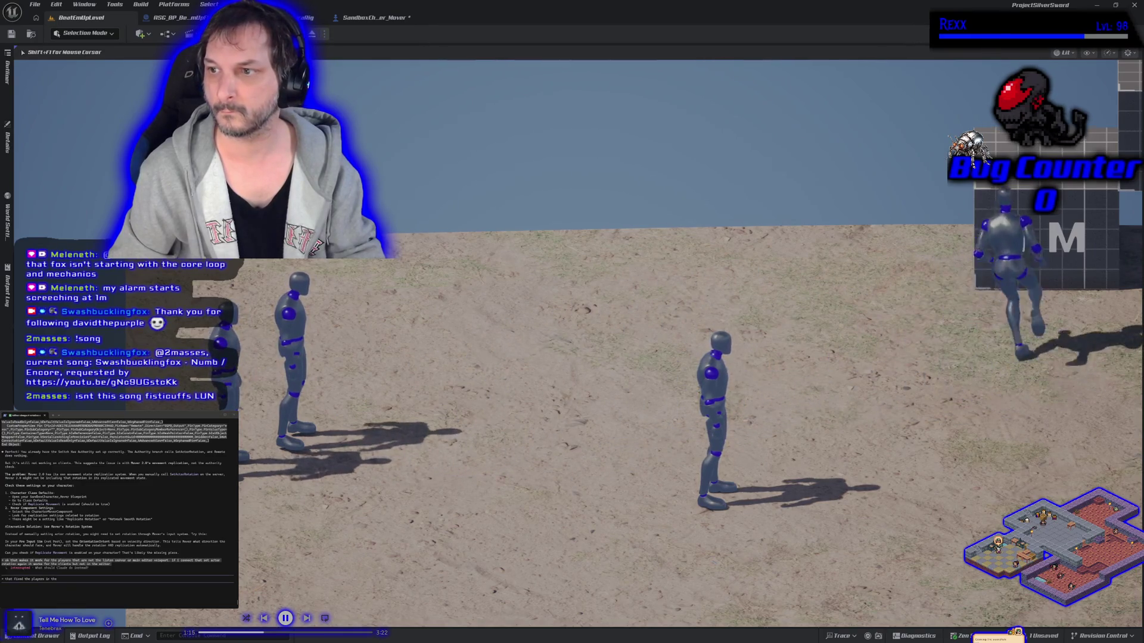
pyautogui.press('a')
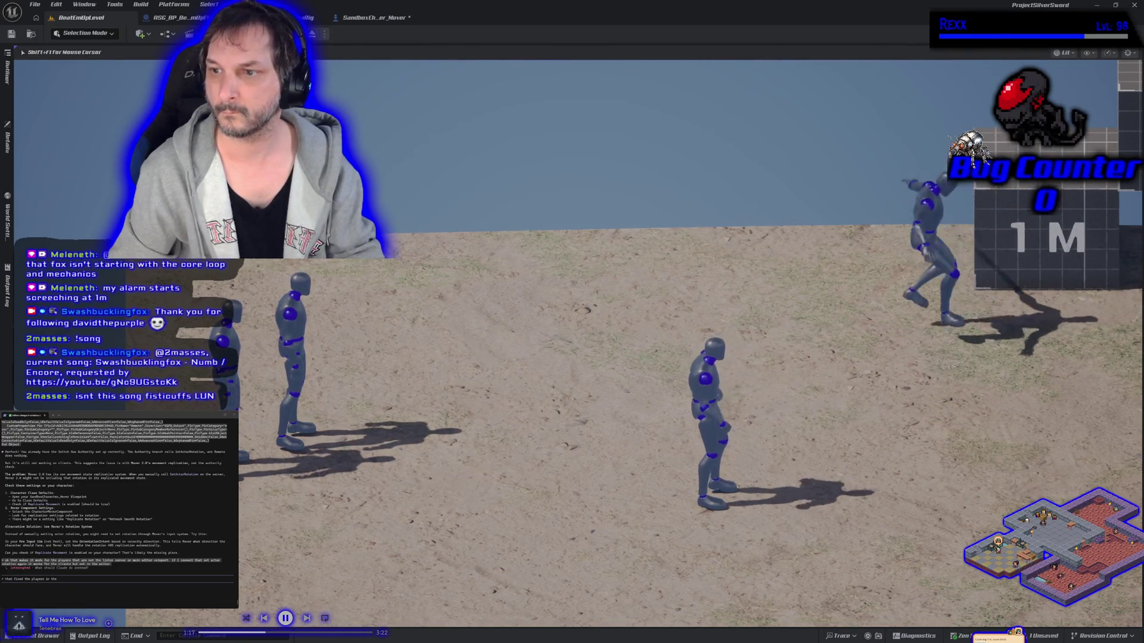
pyautogui.press('s')
pyautogui.hotkey('shift', 'F1')
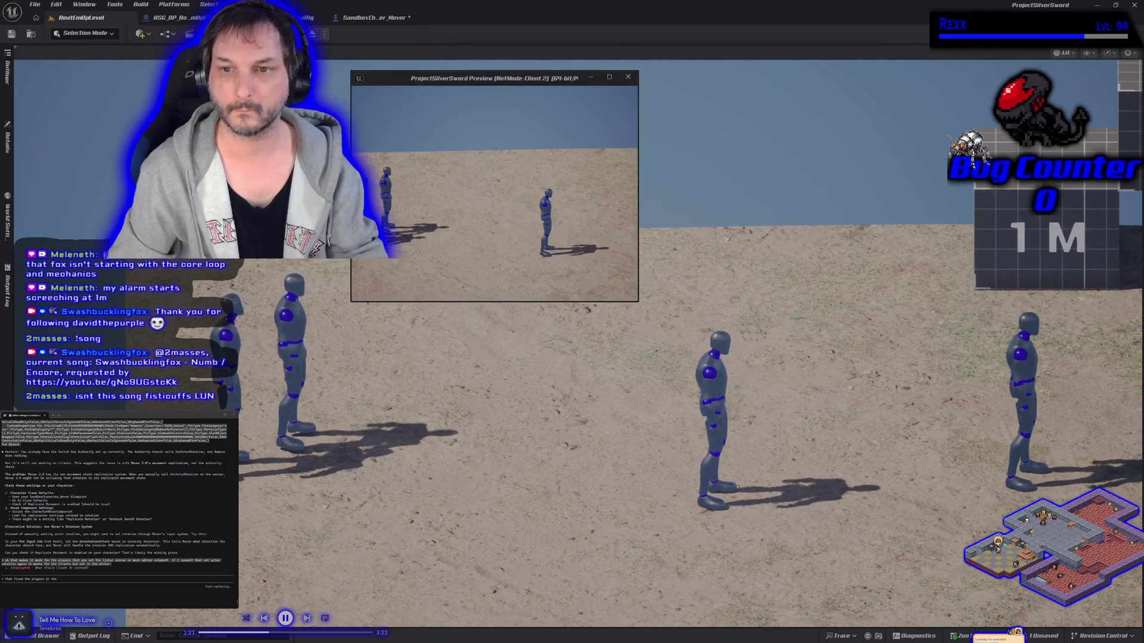
pyautogui.press('d')
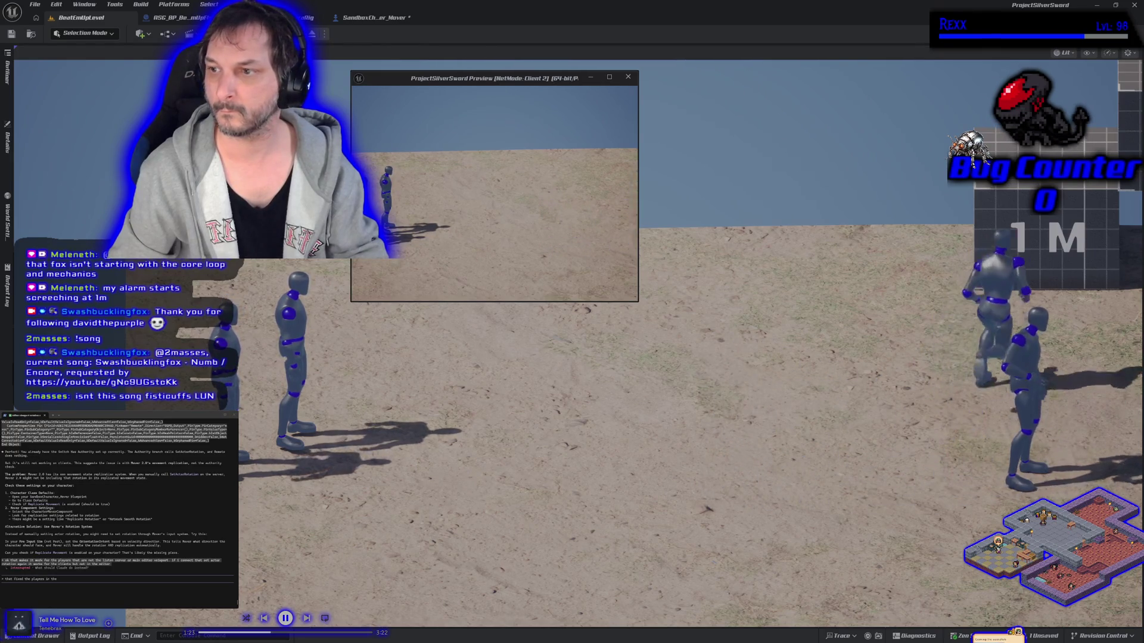
pyautogui.press('w')
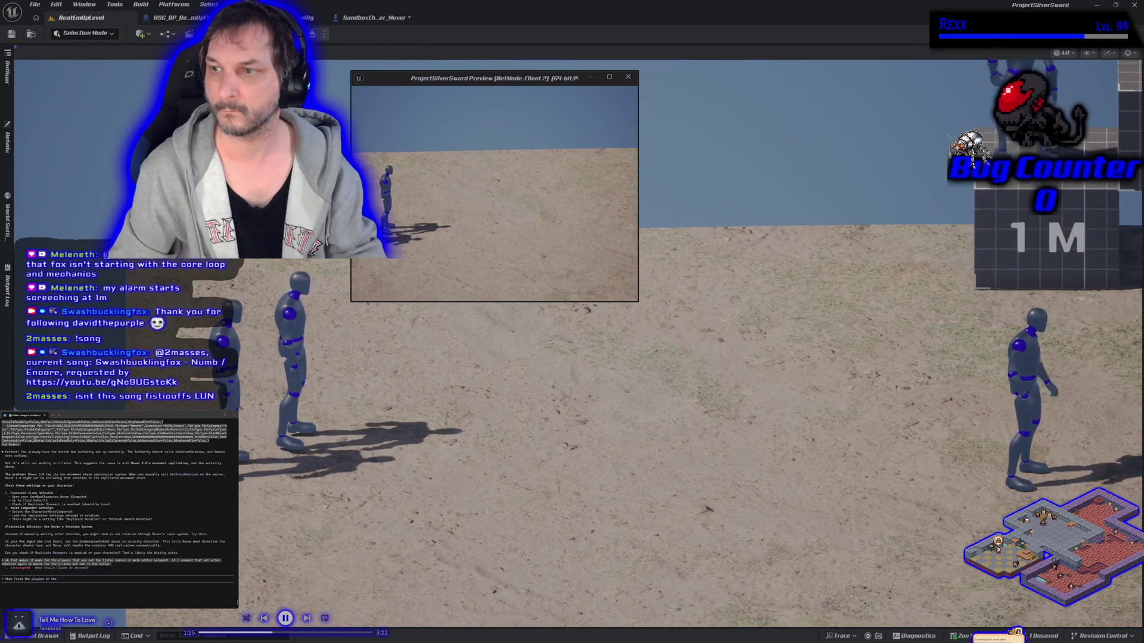
pyautogui.click(535, 234)
pyautogui.press('d')
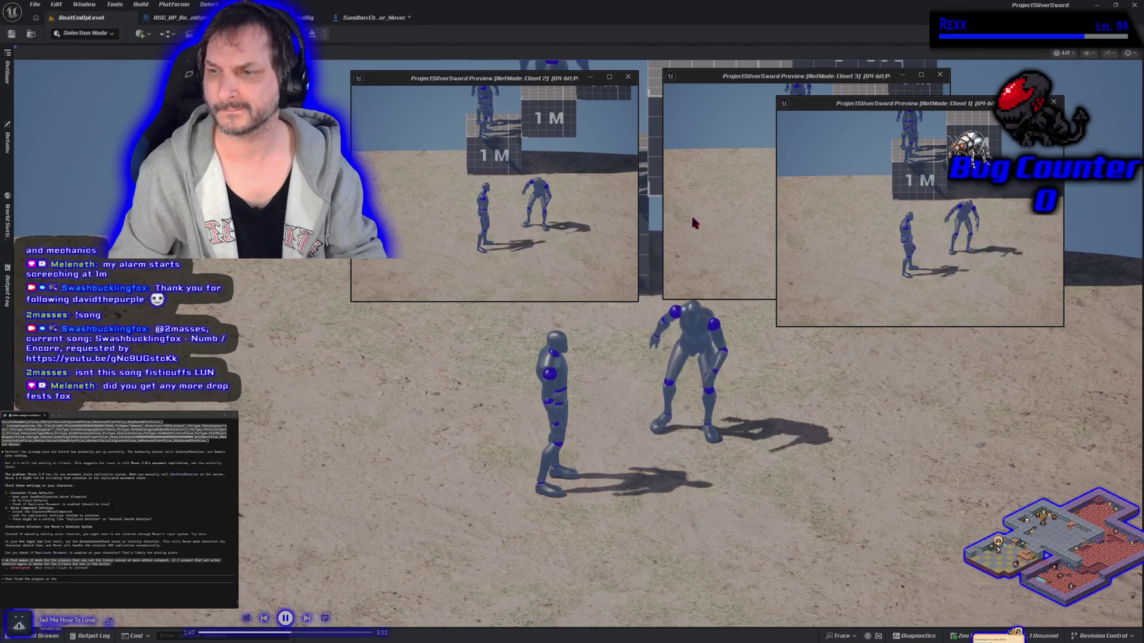
# Step: Jump off the other mannequin's head onto the upper 1 M block, check Client 1, and end the session
pyautogui.click(691, 358)
pyautogui.press('d')
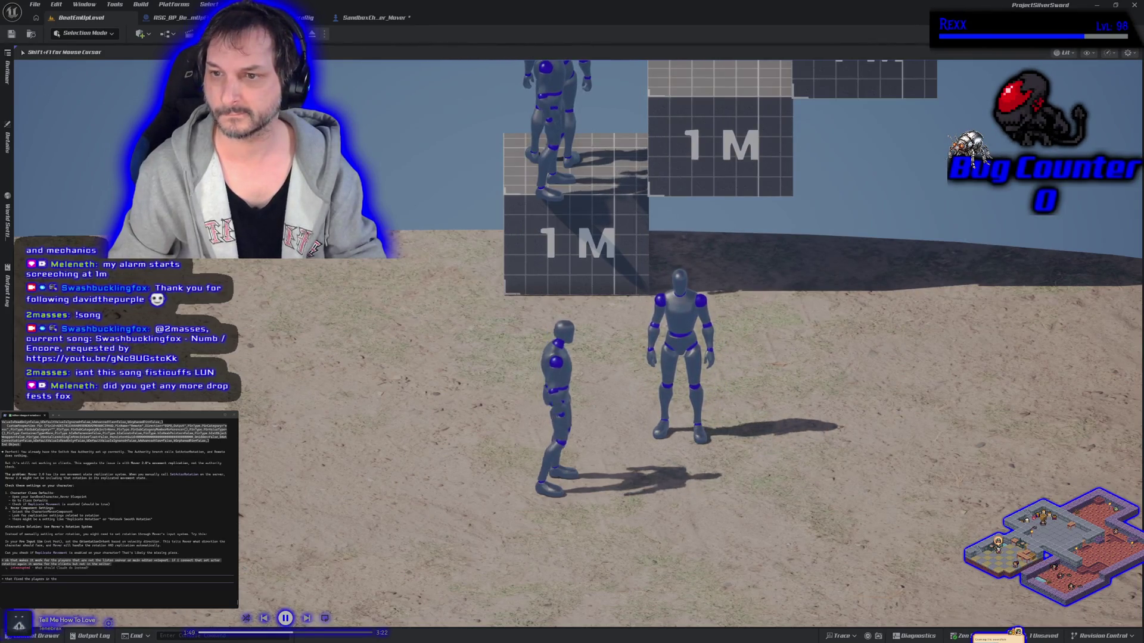
pyautogui.press('space')
pyautogui.press('space')
pyautogui.press('w')
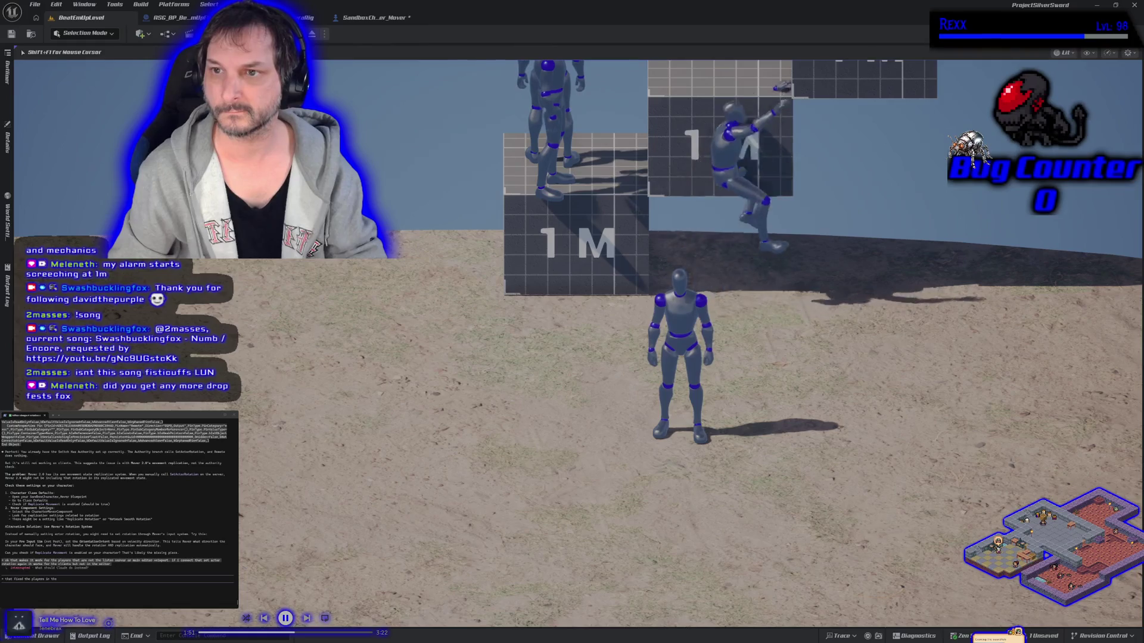
pyautogui.press('Escape')
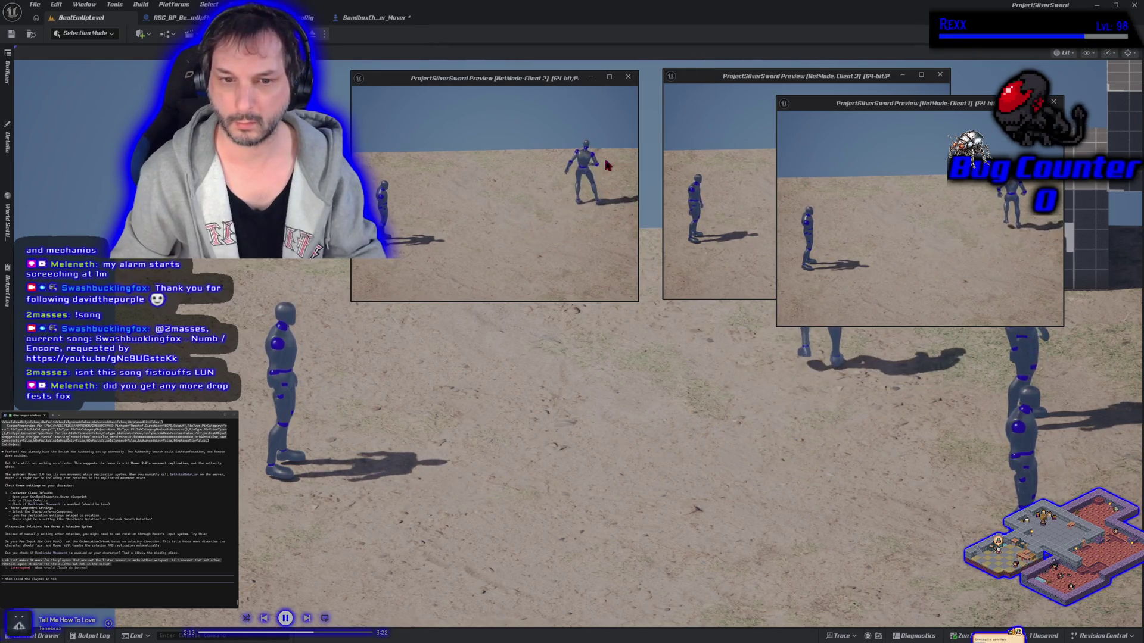
pyautogui.hotkey('alt', 'Tab')
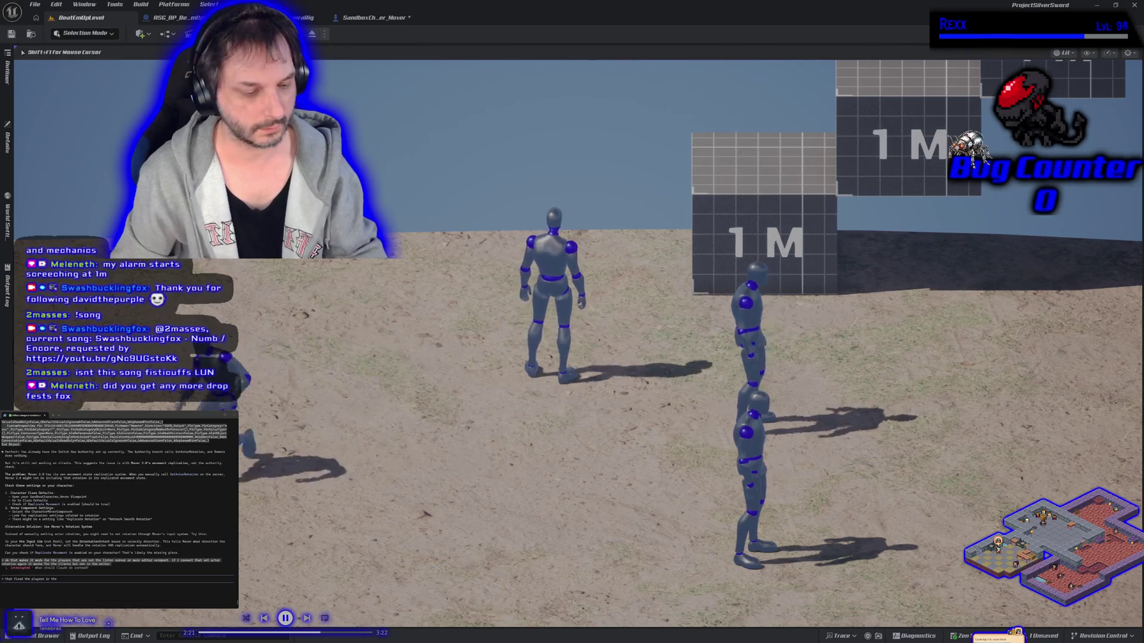
pyautogui.click(499, 359)
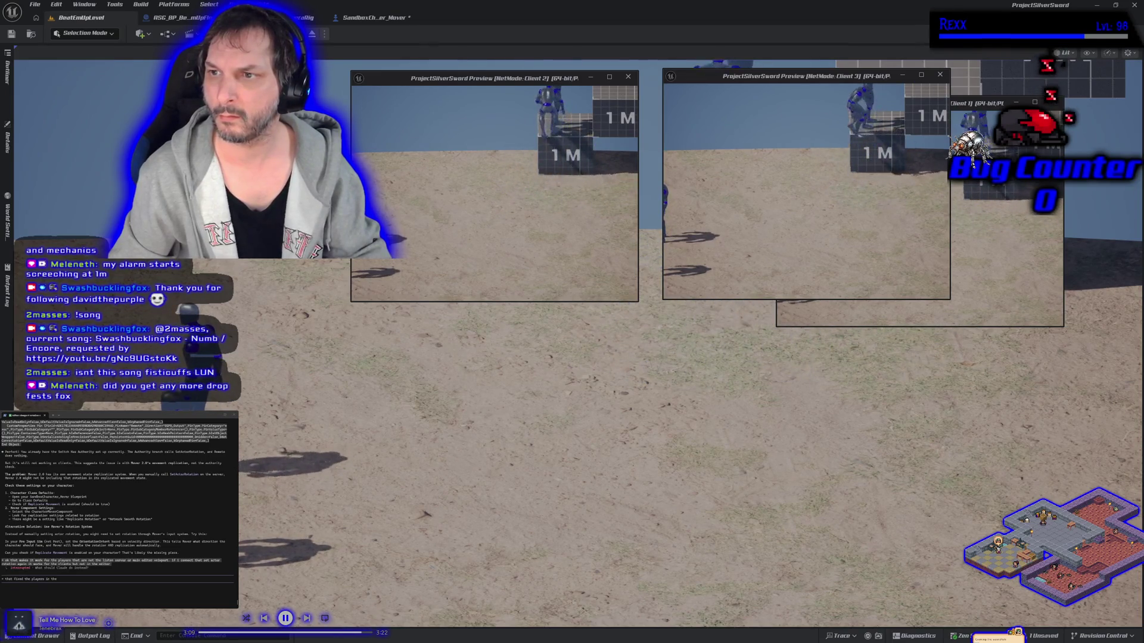
pyautogui.press('Escape')
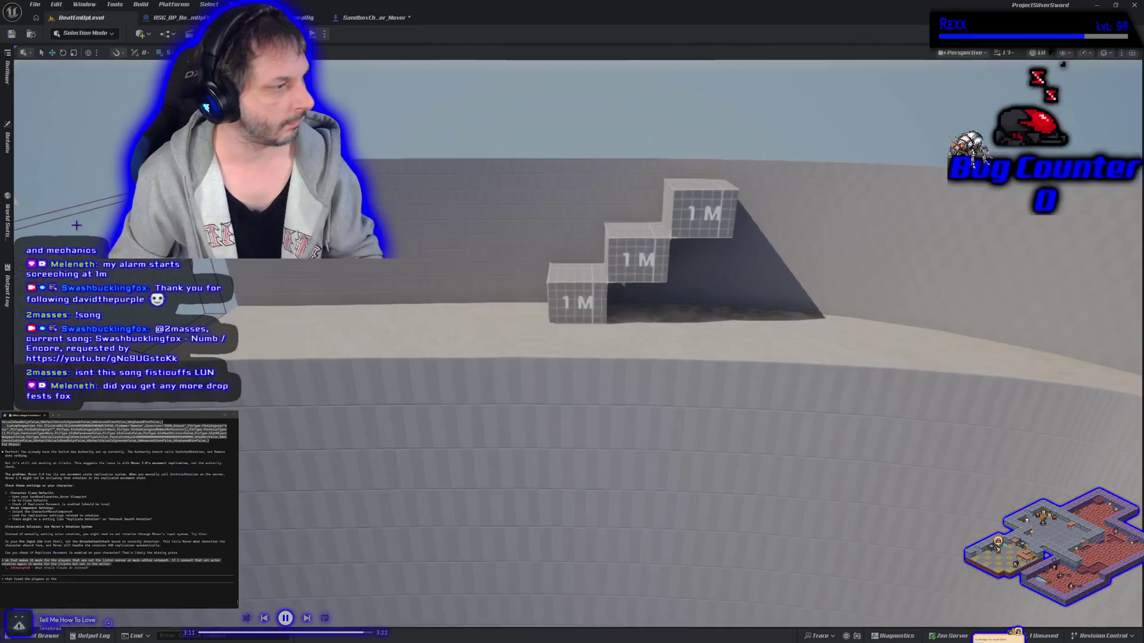
# Step: Save the SandboxCharacter_Mover Blueprint and go back to the BeatEmUpLevel tab
pyautogui.press('Left')
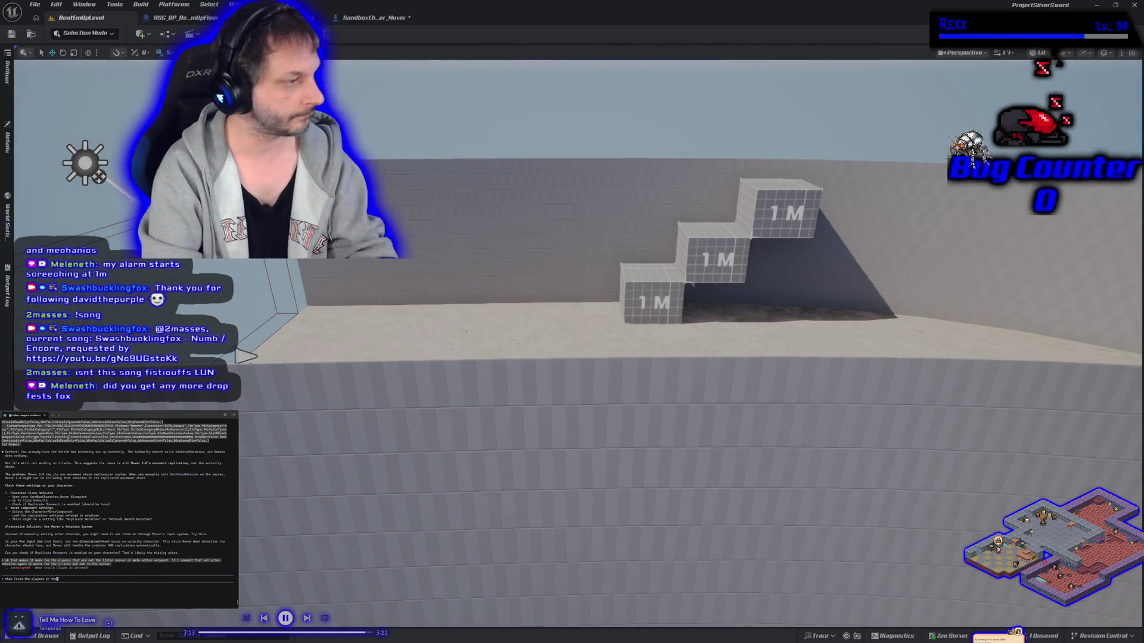
pyautogui.click(373, 19)
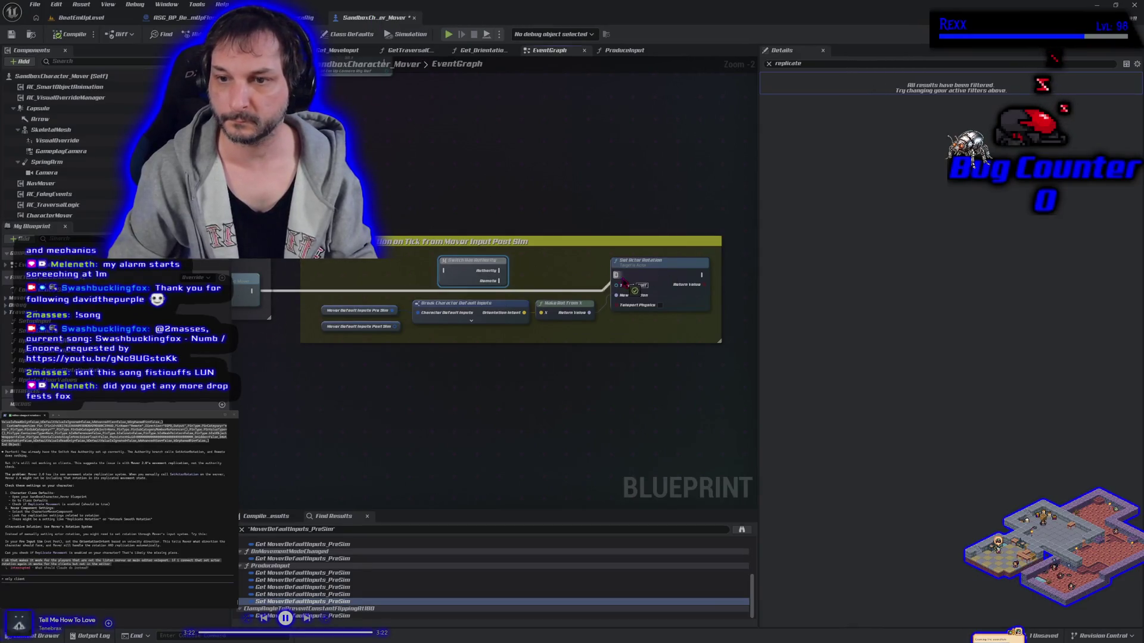
pyautogui.click(11, 36)
pyautogui.click(98, 20)
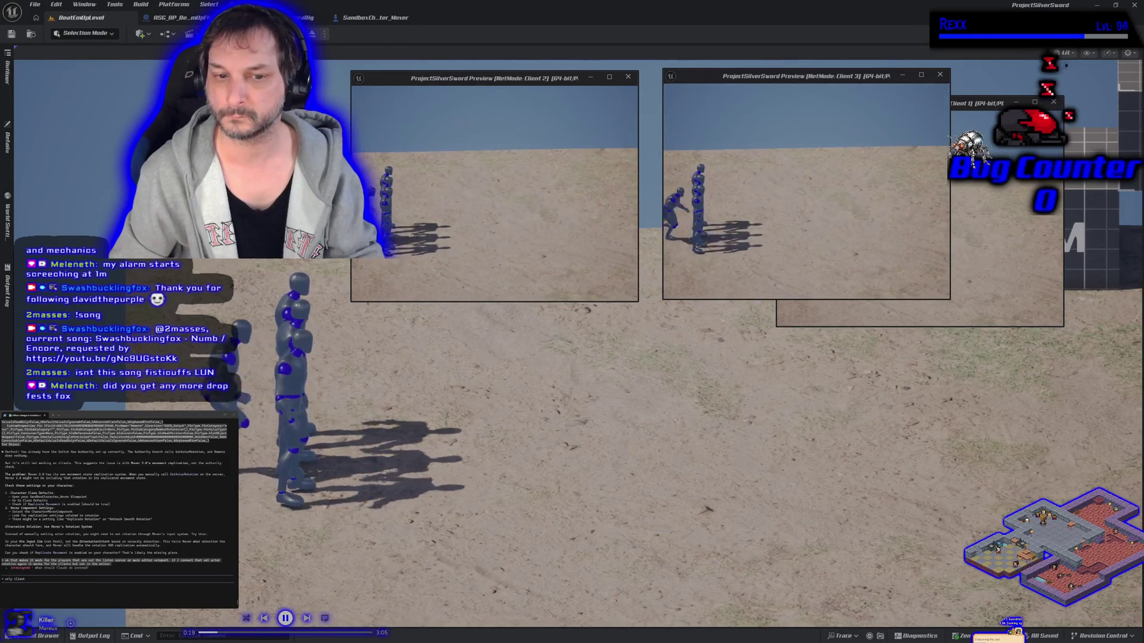
# Step: Run characters right, forward and left in the main view, then right in Client 1
pyautogui.press('d')
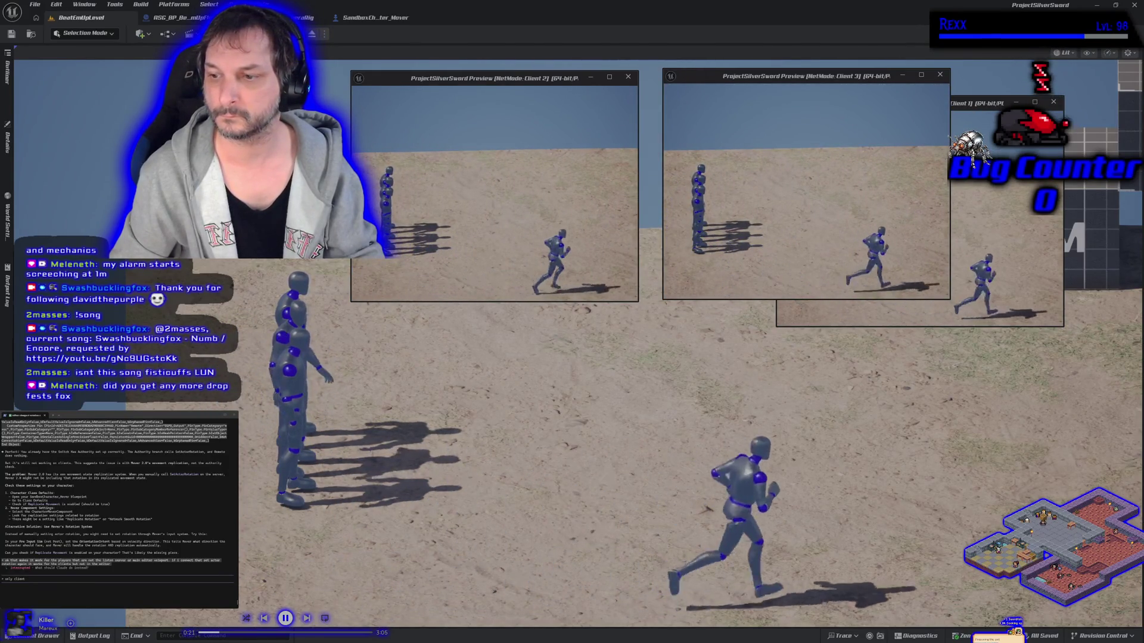
pyautogui.press('w')
pyautogui.press('a')
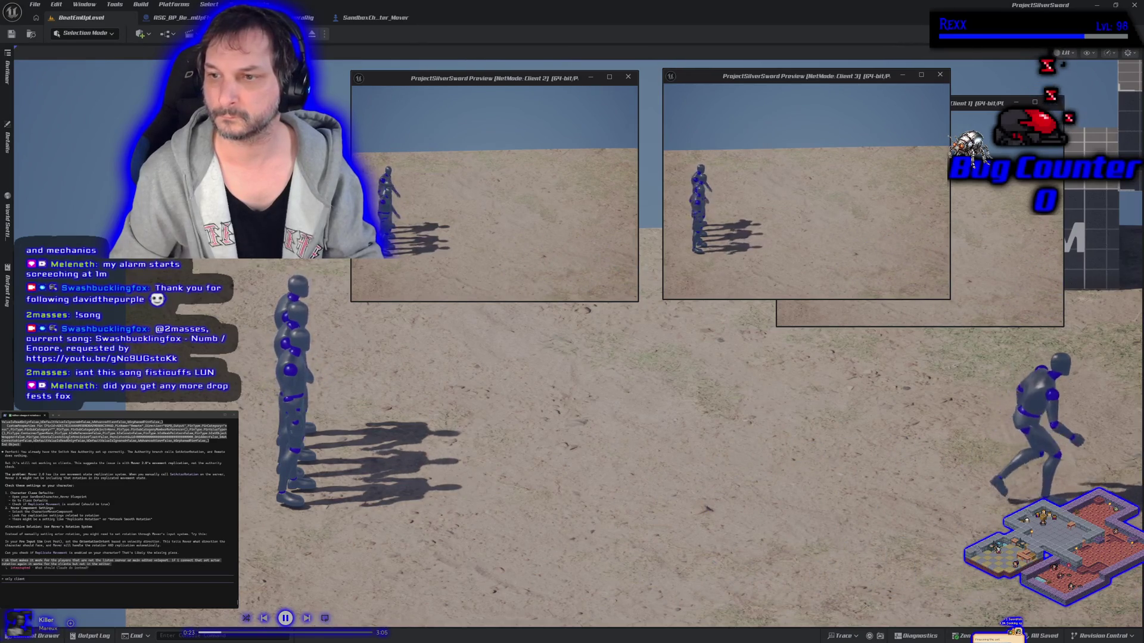
pyautogui.hotkey('alt', 'Tab')
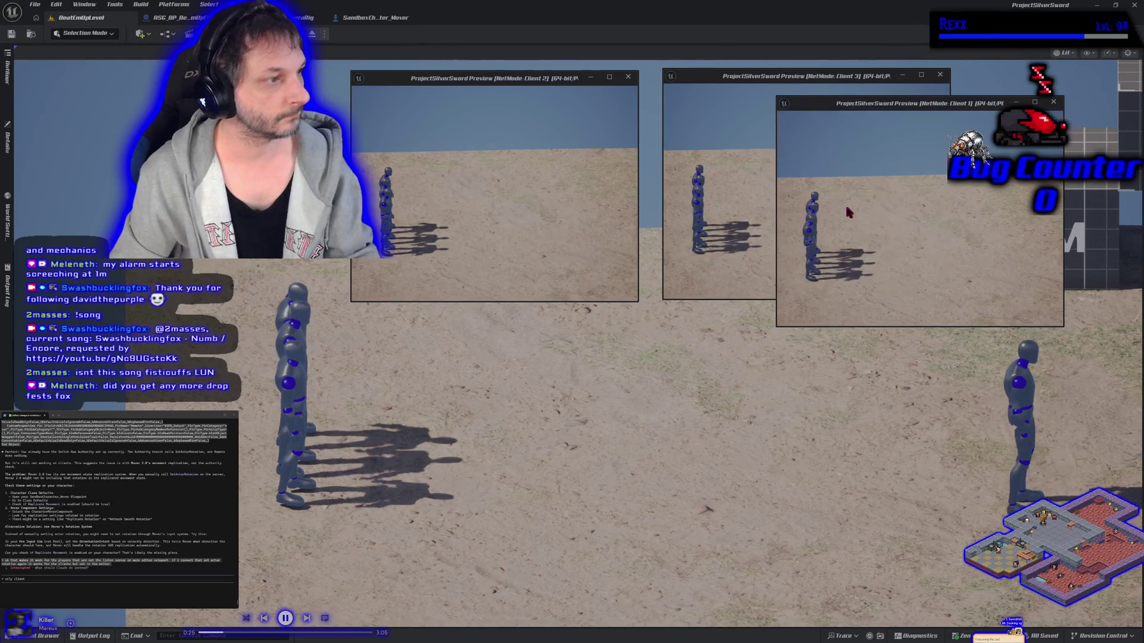
pyautogui.press('d')
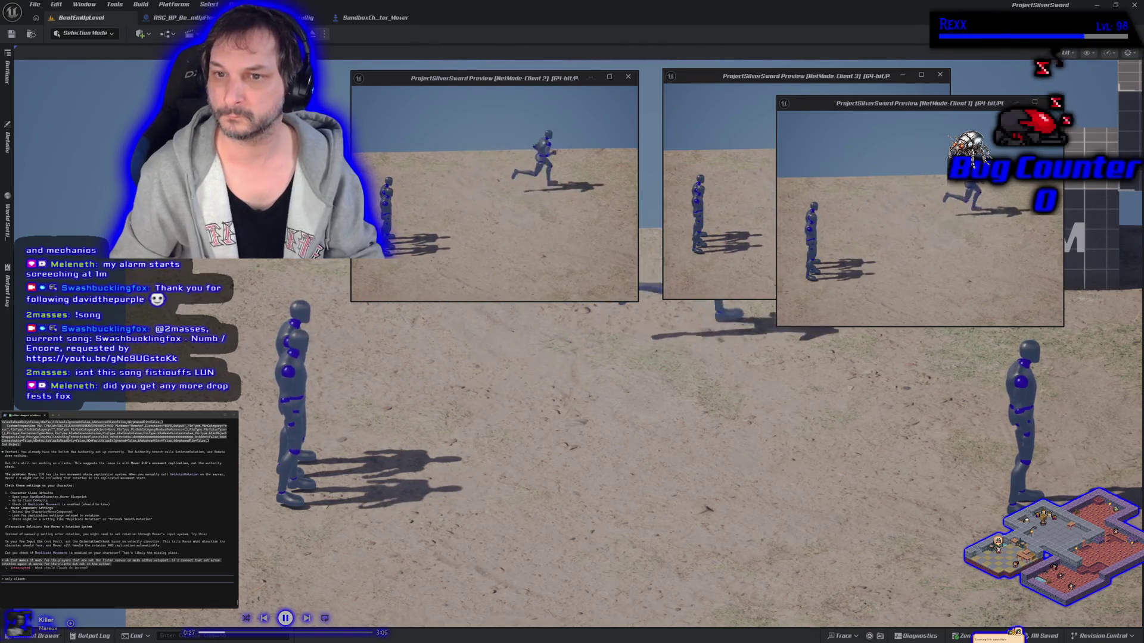
# Step: Move characters in the main view and Client 2 toward the 1M blocks, then end PIE
pyautogui.hotkey('alt', 'Tab')
pyautogui.click(847, 211)
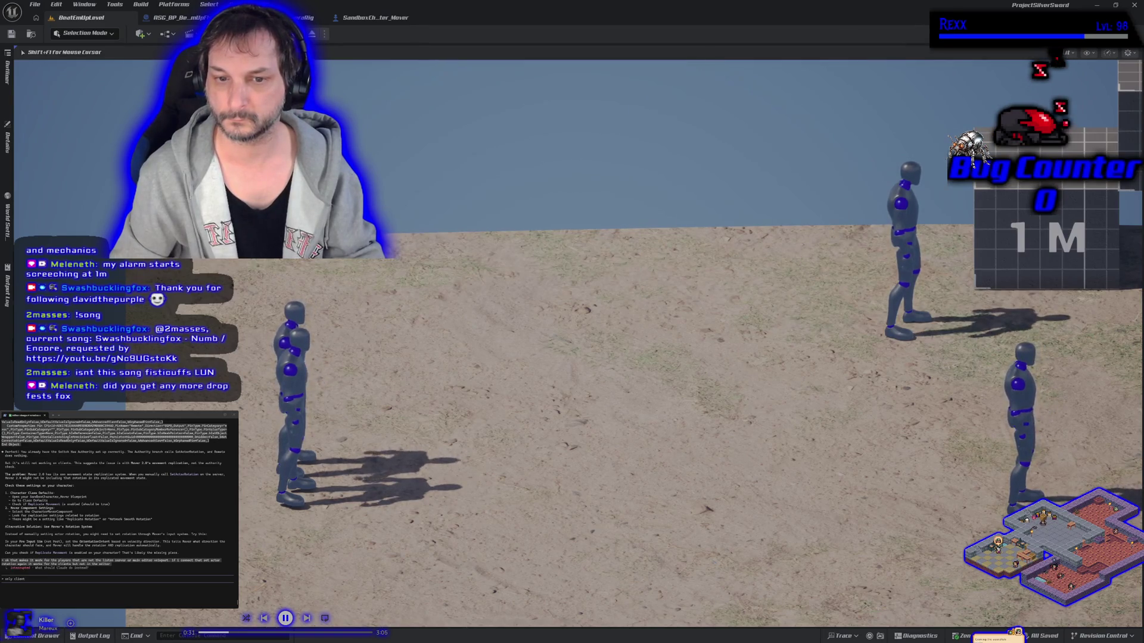
pyautogui.press('d')
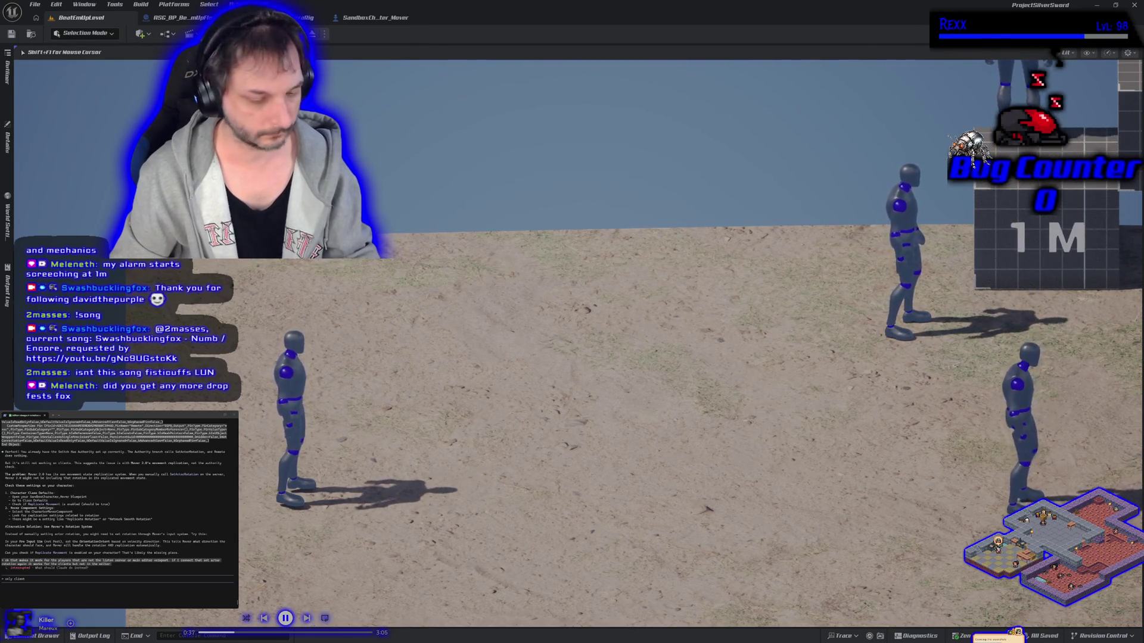
pyautogui.hotkey('alt', 'Tab')
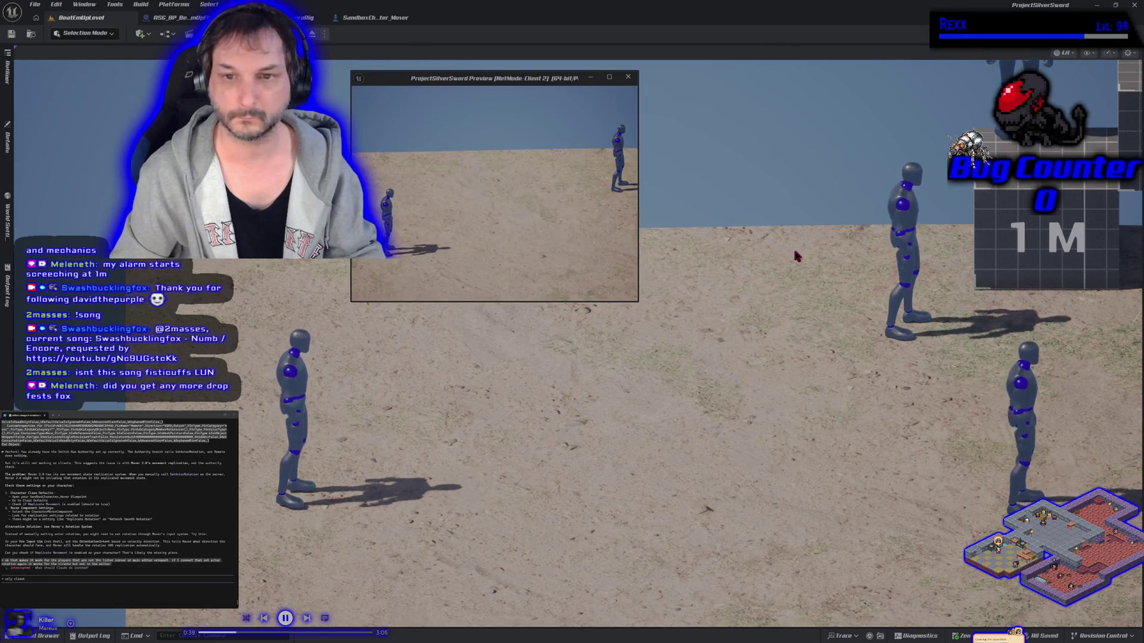
pyautogui.click(693, 270)
pyautogui.press('w')
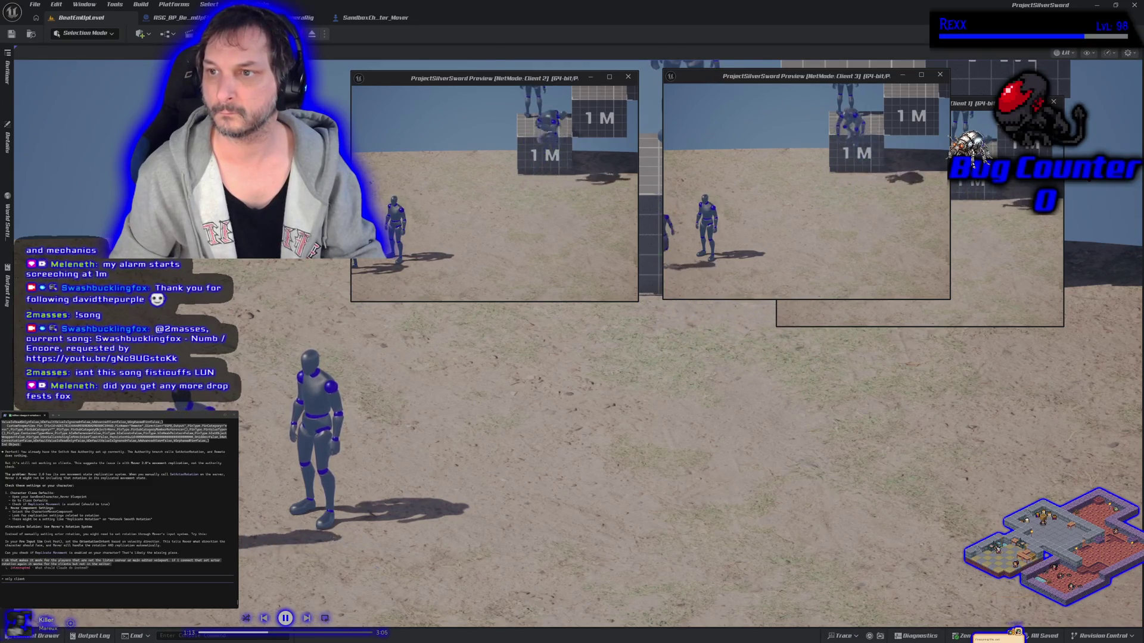
pyautogui.press('Escape')
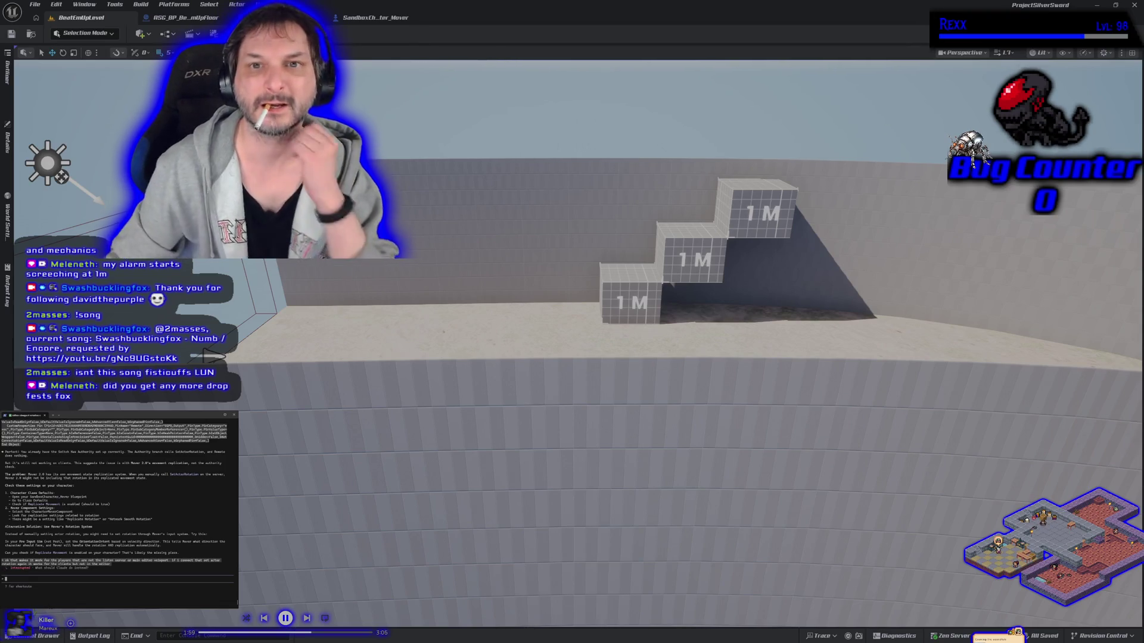
# Step: Break the exec wire into Set Actor Rotation, save SandboxCharacter_Mover, and start networked PIE again
pyautogui.click(366, 22)
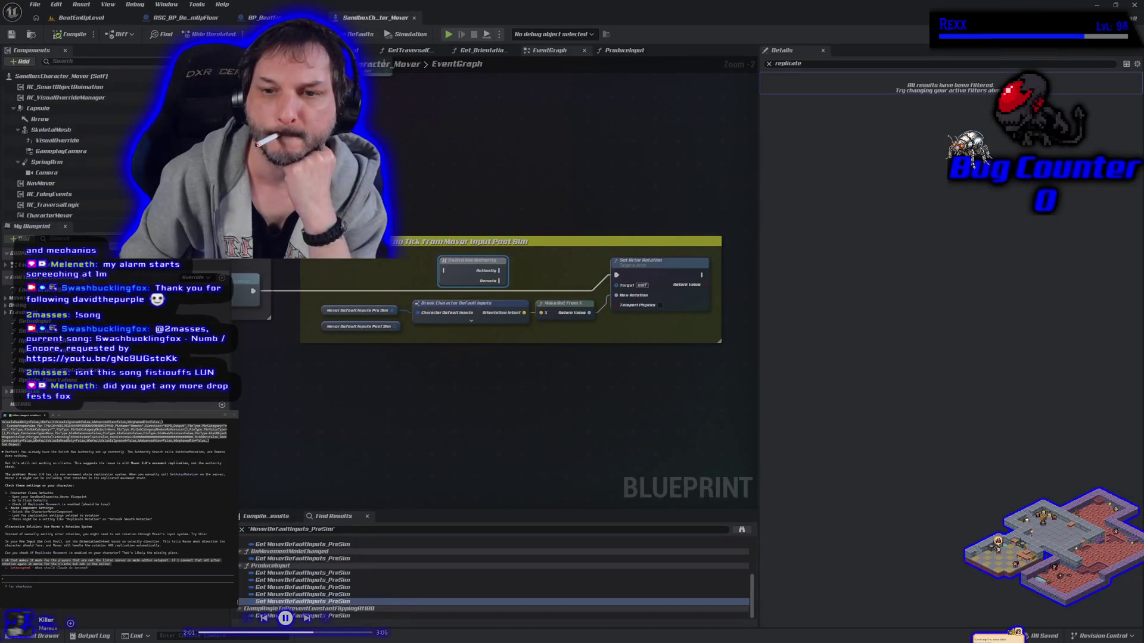
pyautogui.keyDown('alt'); pyautogui.click(255, 296); pyautogui.keyUp('alt')
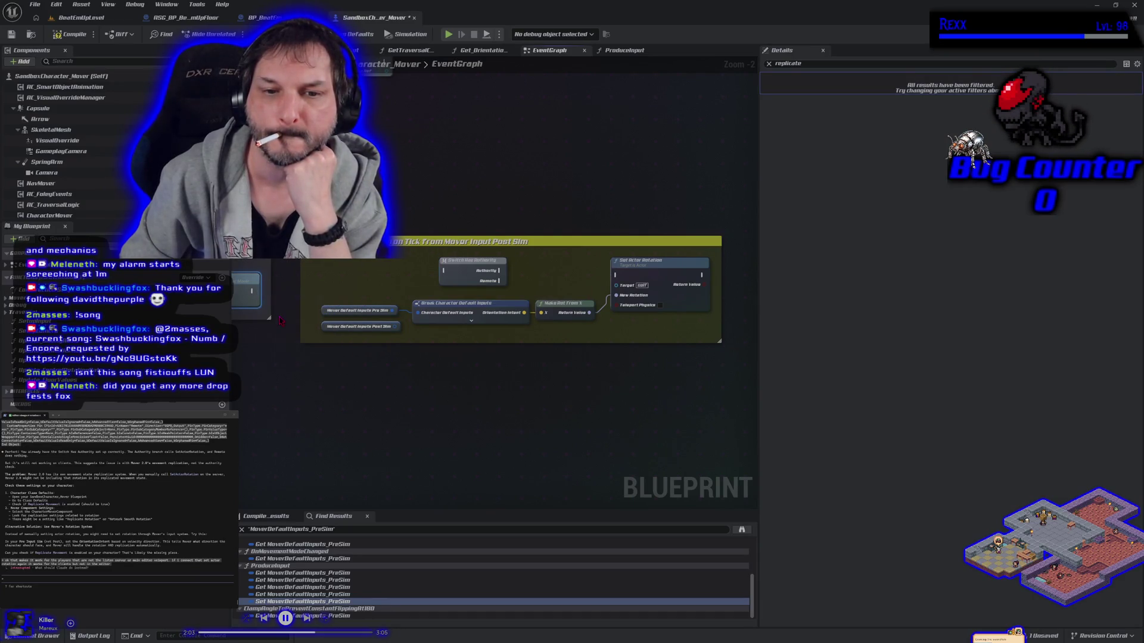
pyautogui.click(11, 34)
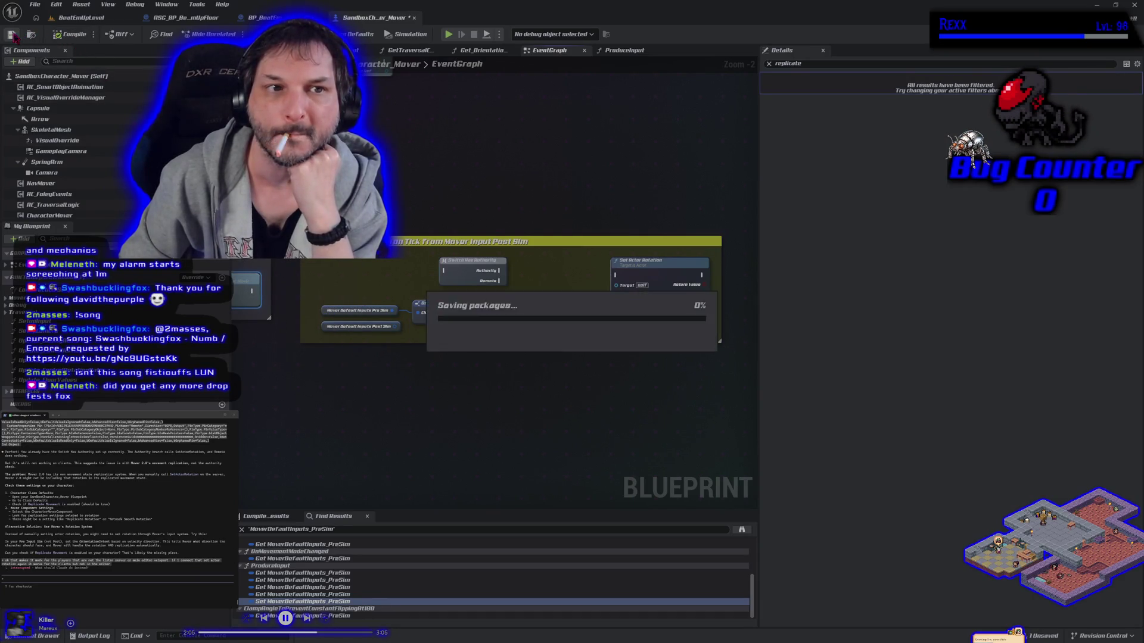
pyautogui.click(76, 17)
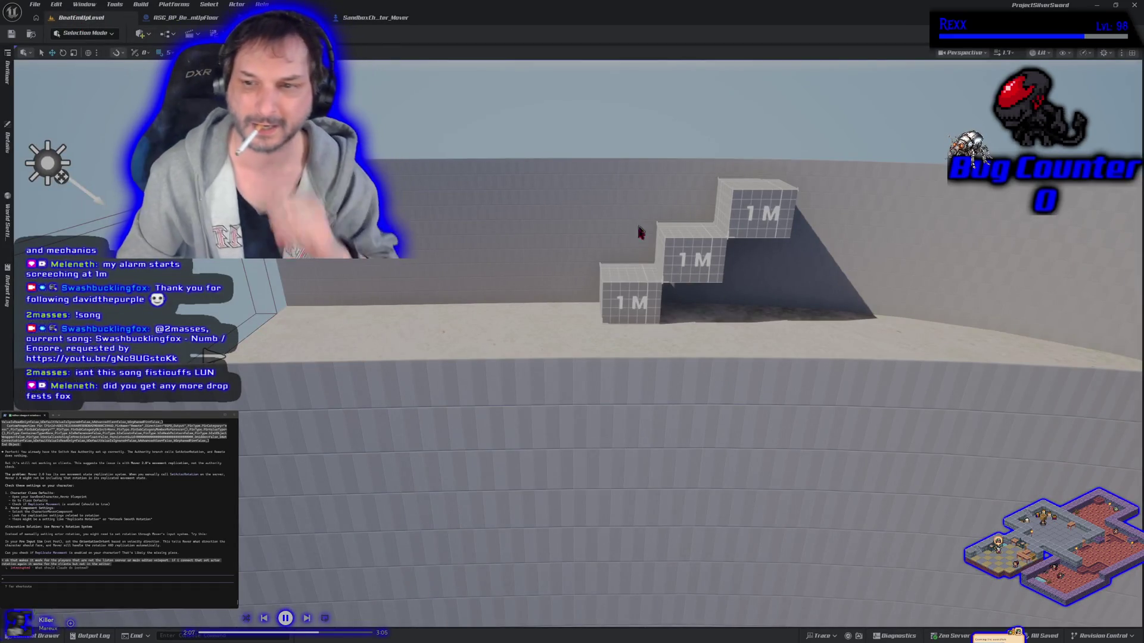
pyautogui.hotkey('alt', 'p')
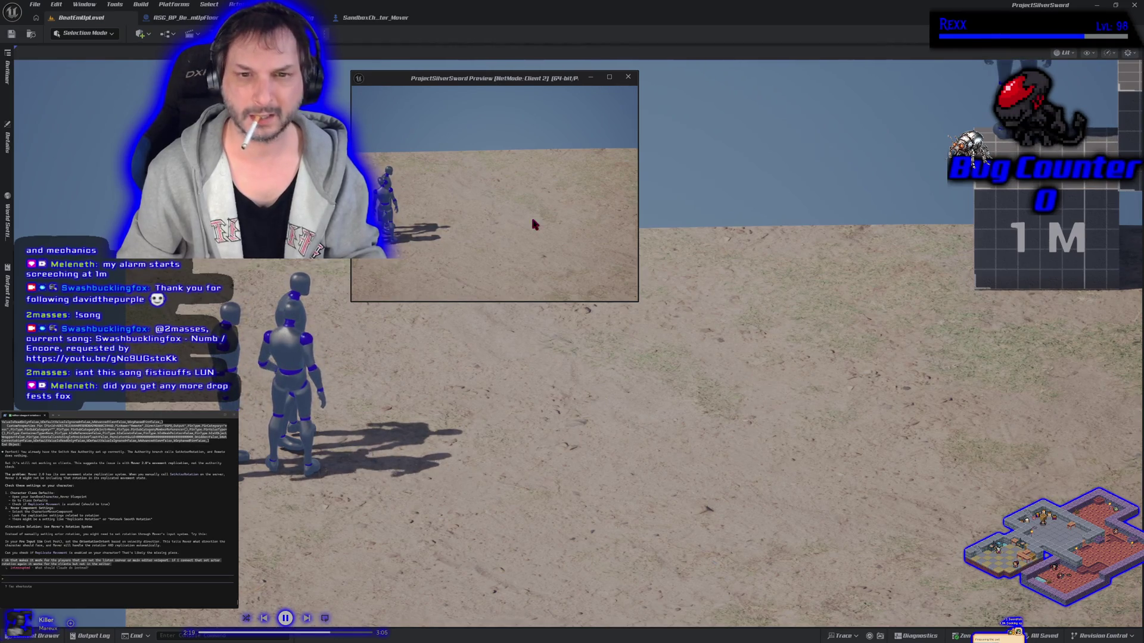
# Step: In the Client 3 preview, run the mannequin right, forward and left to check rotation replication
pyautogui.hotkey('alt', 'Tab')
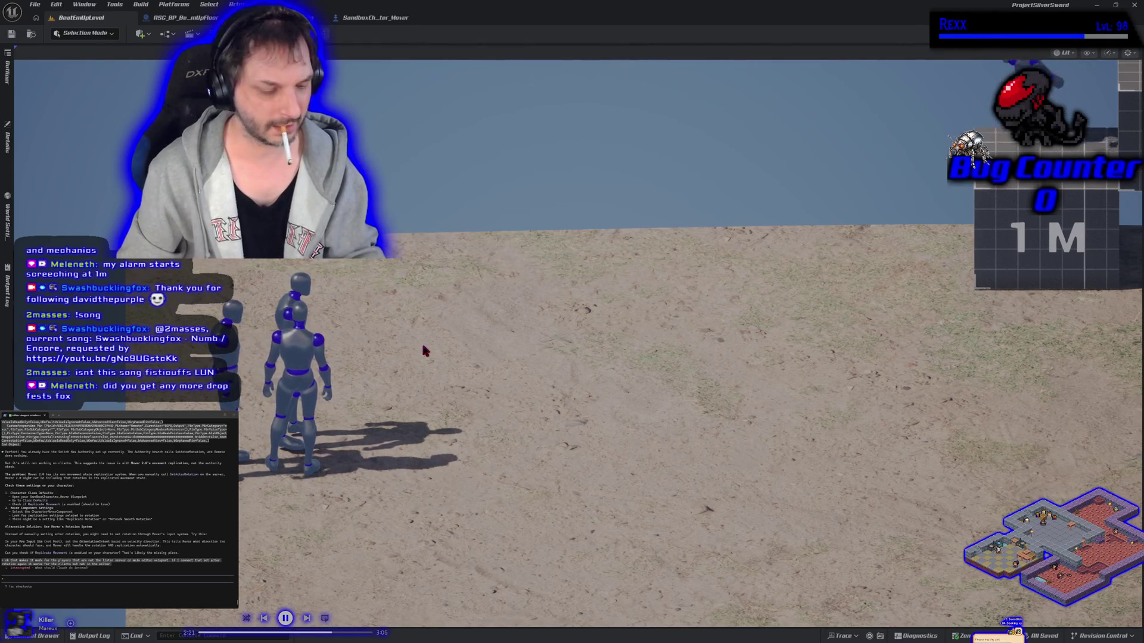
pyautogui.hotkey('alt', 'Tab')
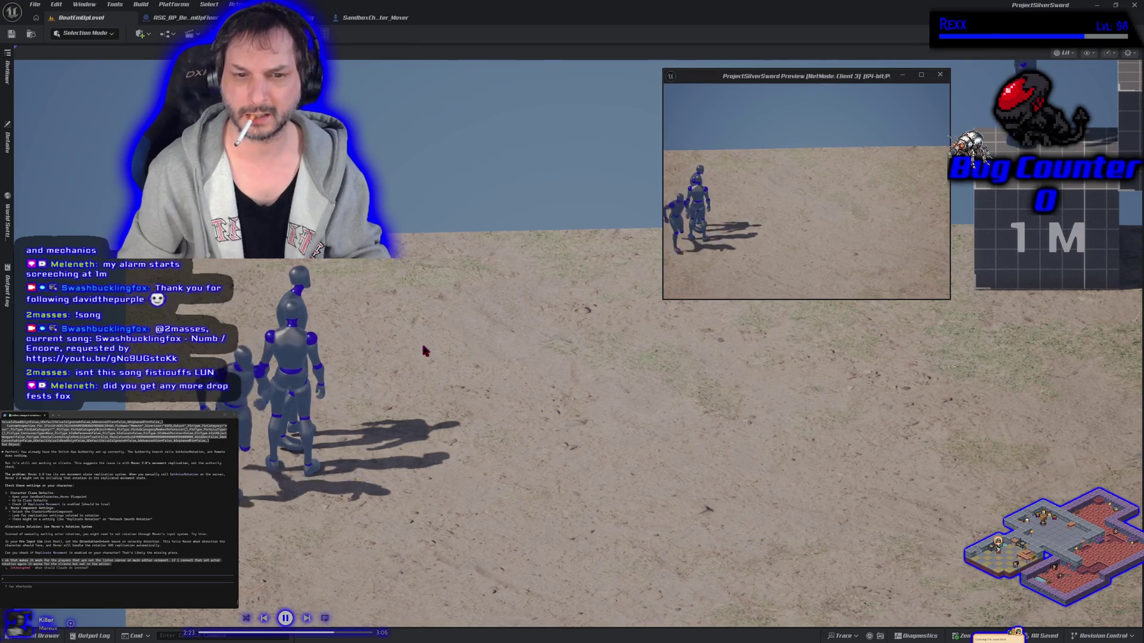
pyautogui.press('d')
pyautogui.press('w')
pyautogui.press('a')
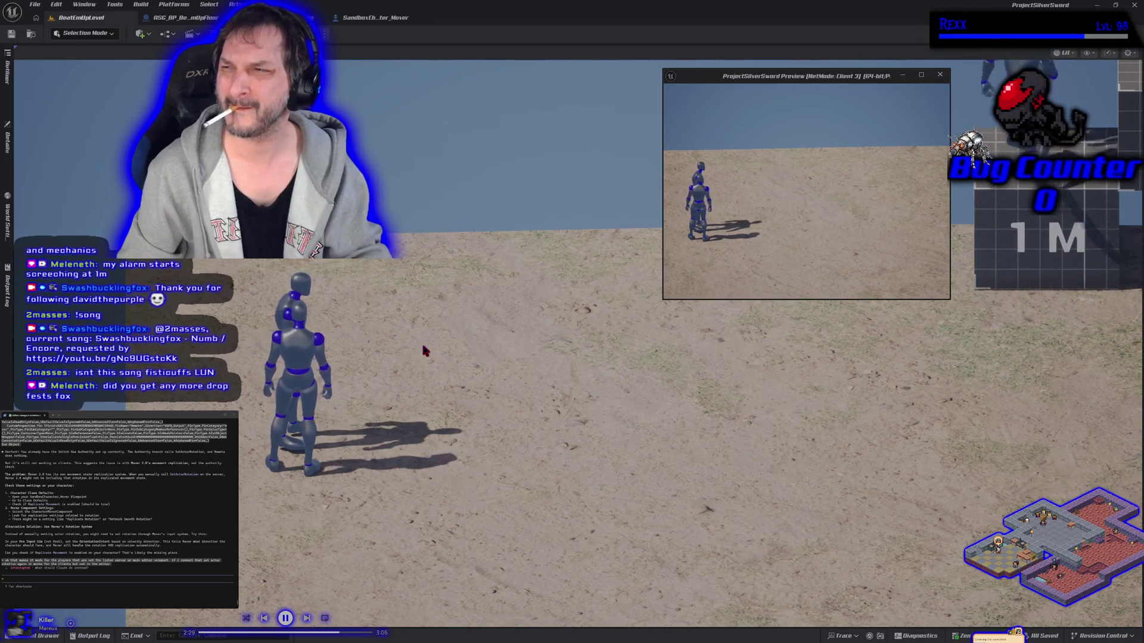
pyautogui.press('a')
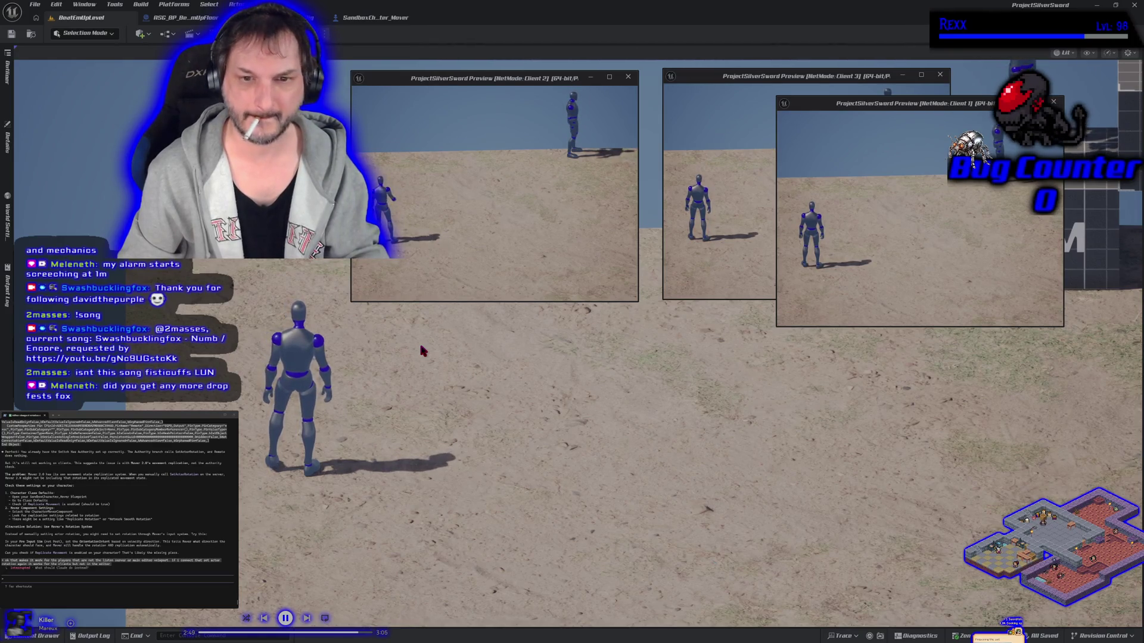
# Step: Run the character right, toward the 1M blocks, left, jump onto a block, then back
pyautogui.click(421, 346)
pyautogui.press('d')
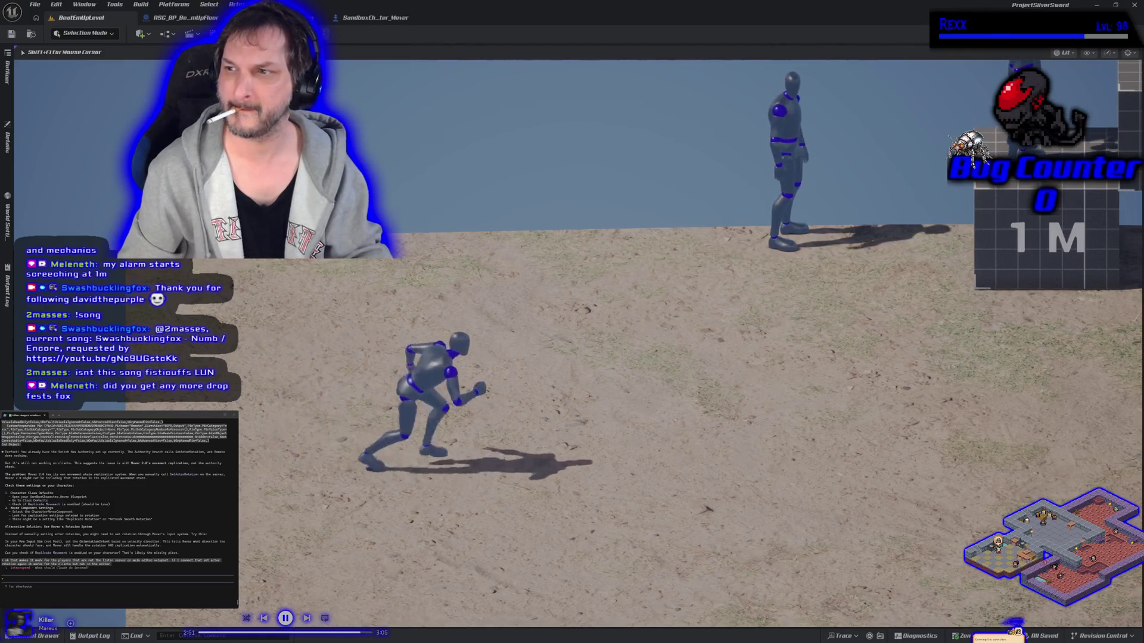
pyautogui.press('w')
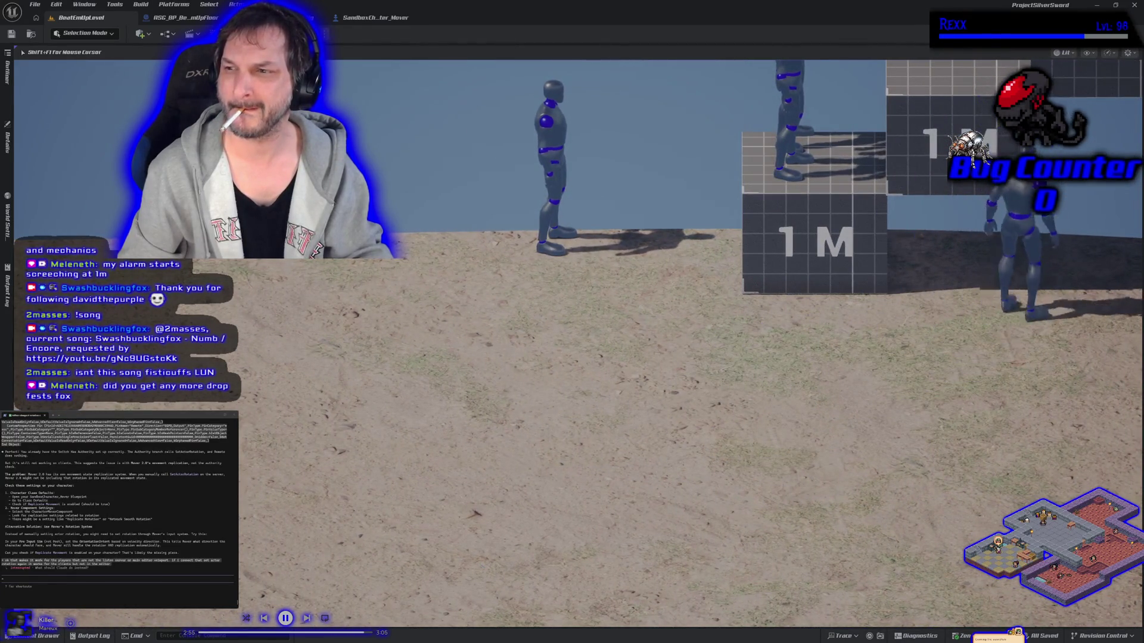
pyautogui.press('a')
pyautogui.press('space')
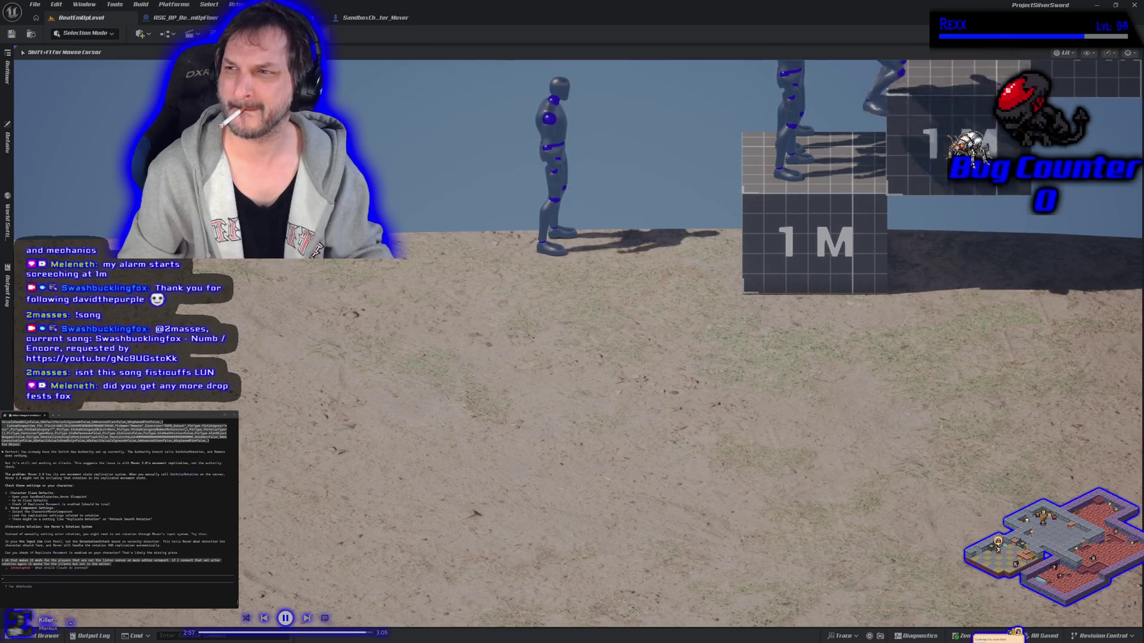
pyautogui.press('s')
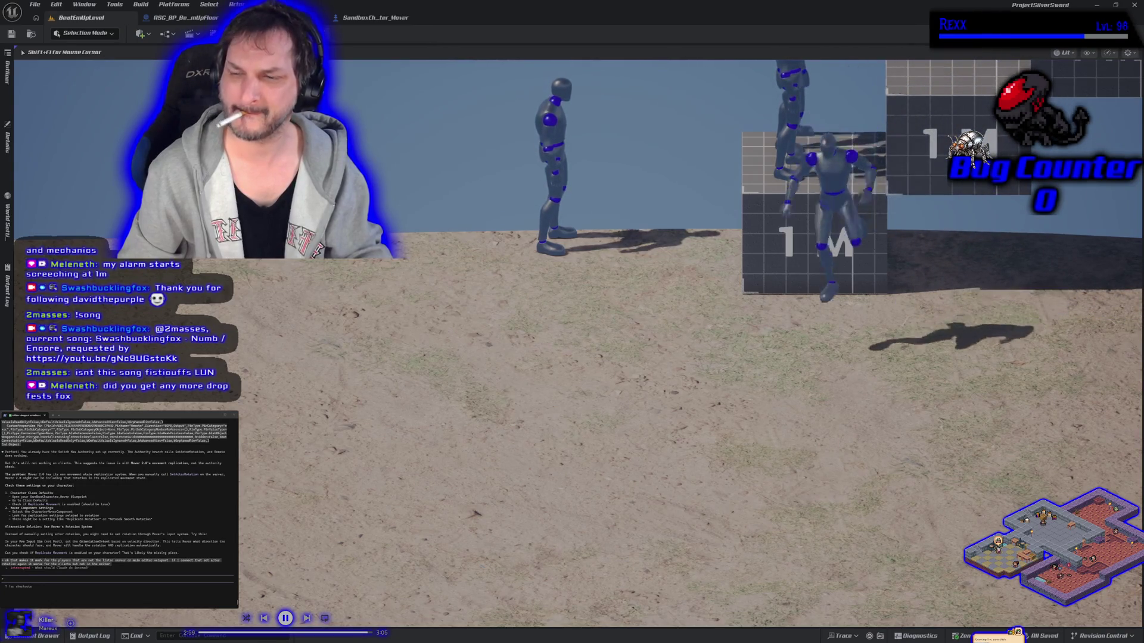
# Step: Compare the Client 1 and other client previews with the main view, then stop PIE
pyautogui.hotkey('shift', 'F1')
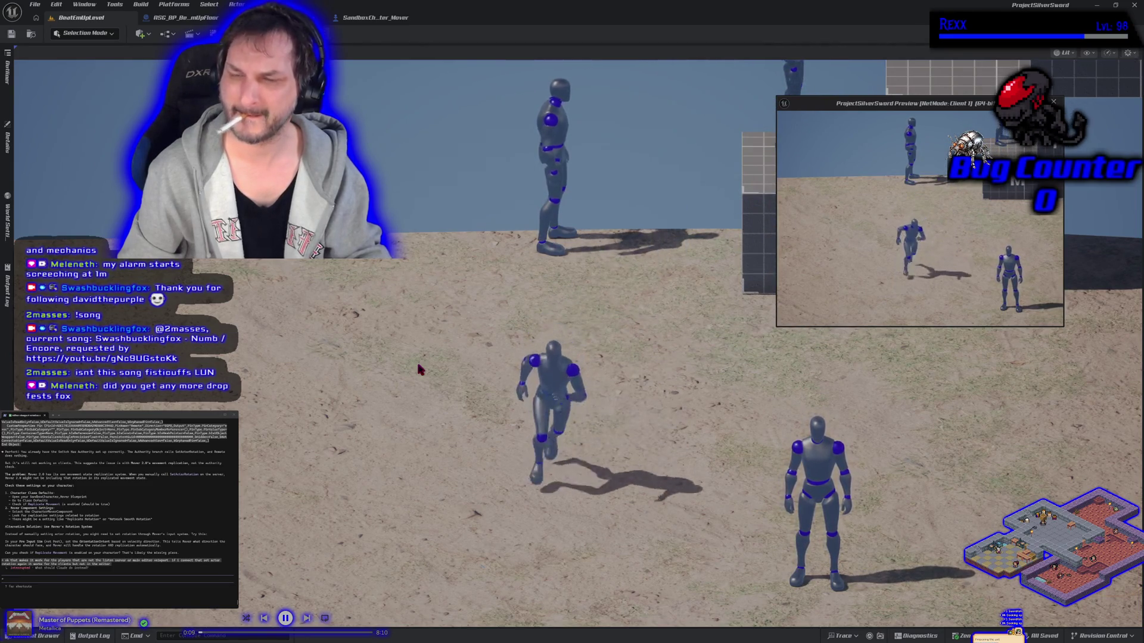
pyautogui.click(412, 374)
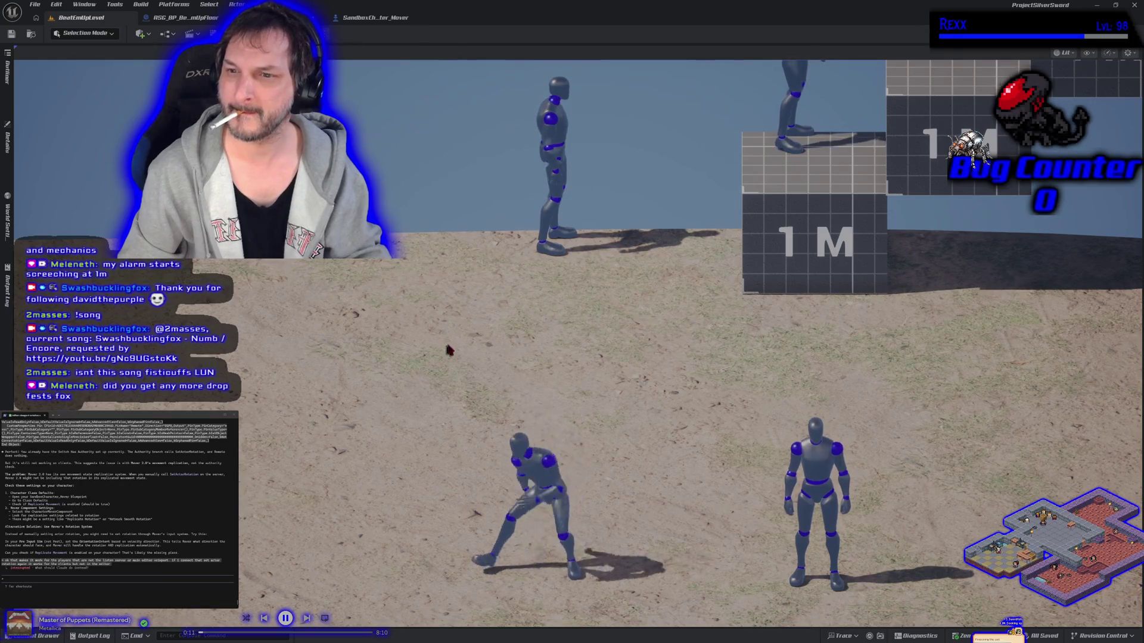
pyautogui.hotkey('alt', 'Tab')
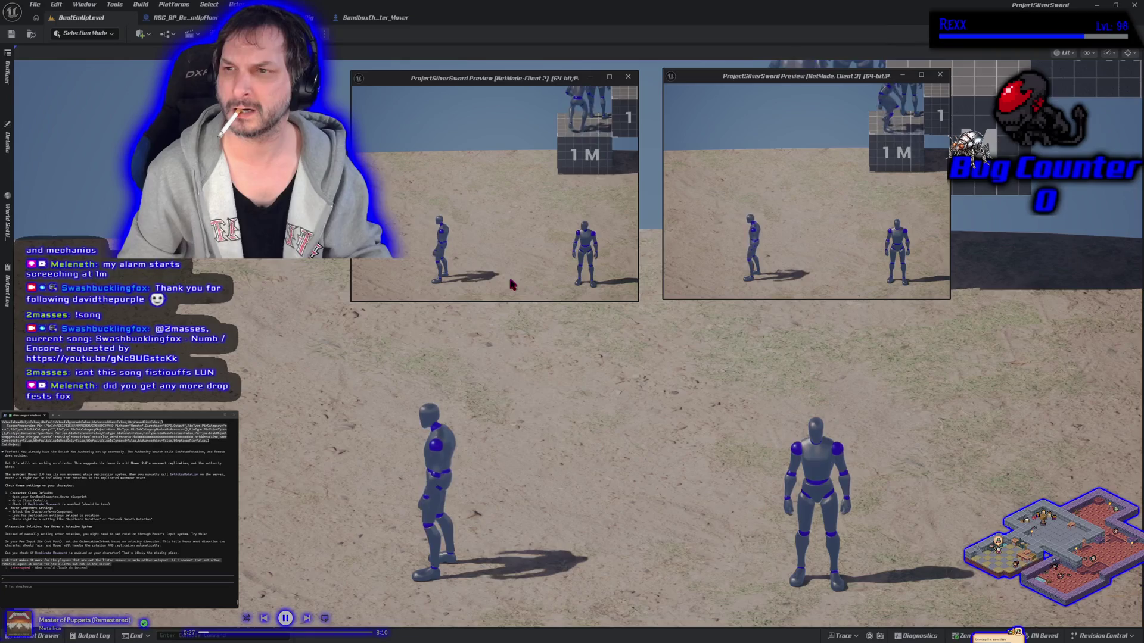
pyautogui.press('Escape')
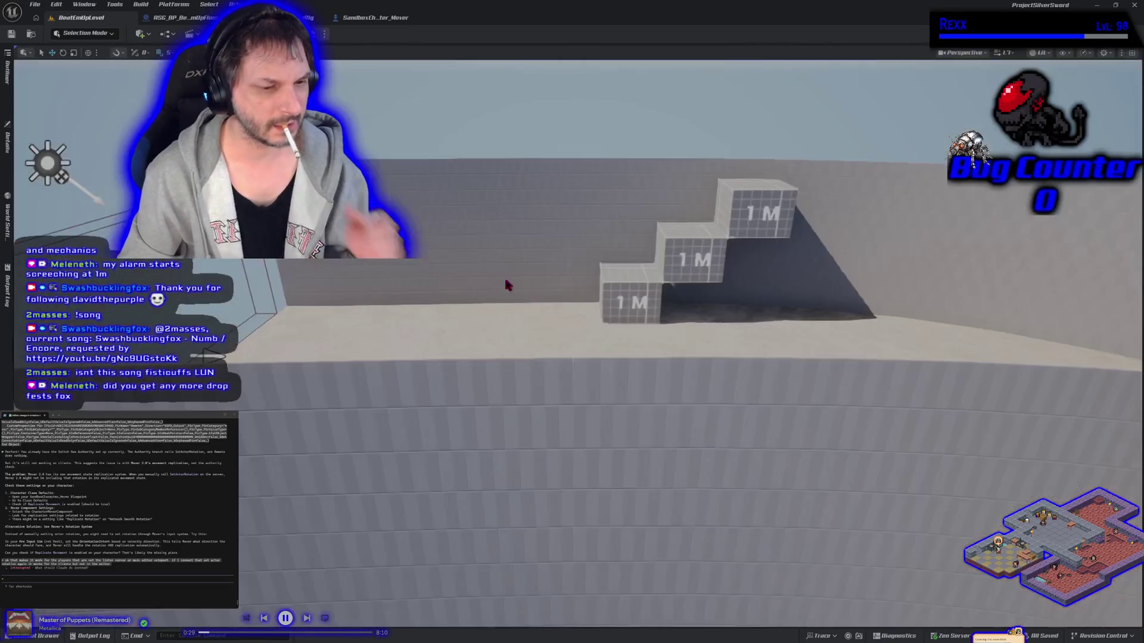
# Step: Review the SandboxCharacter_Mover rotation nodes, then bring up Play mode options in BeatEmUpLevel
pyautogui.moveTo(504, 285); pyautogui.dragTo(505, 280)
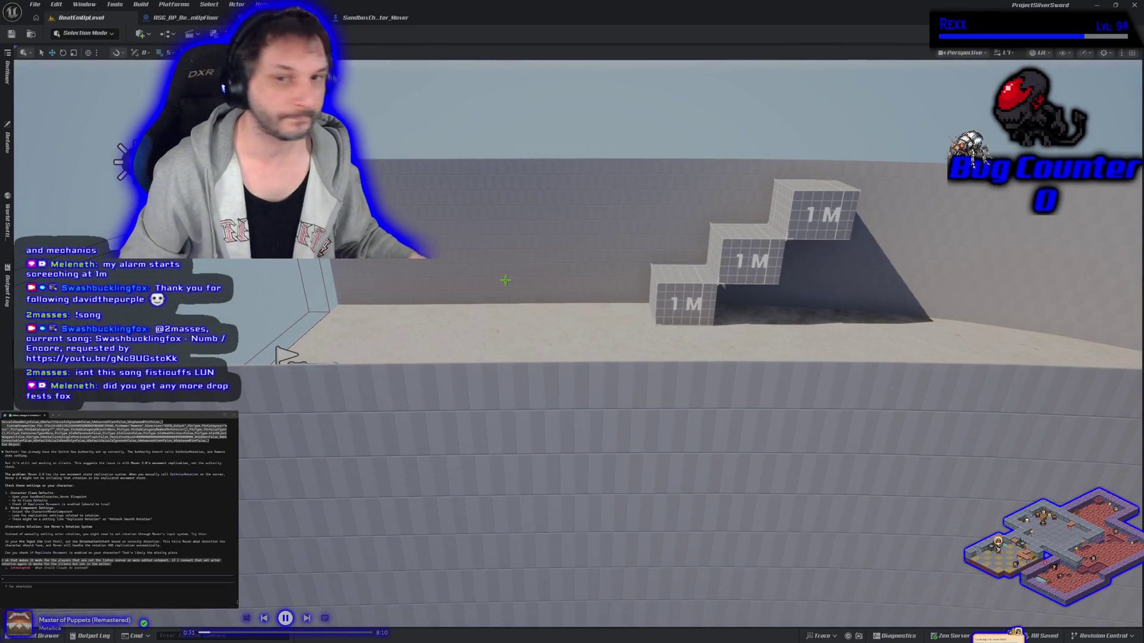
pyautogui.click(373, 20)
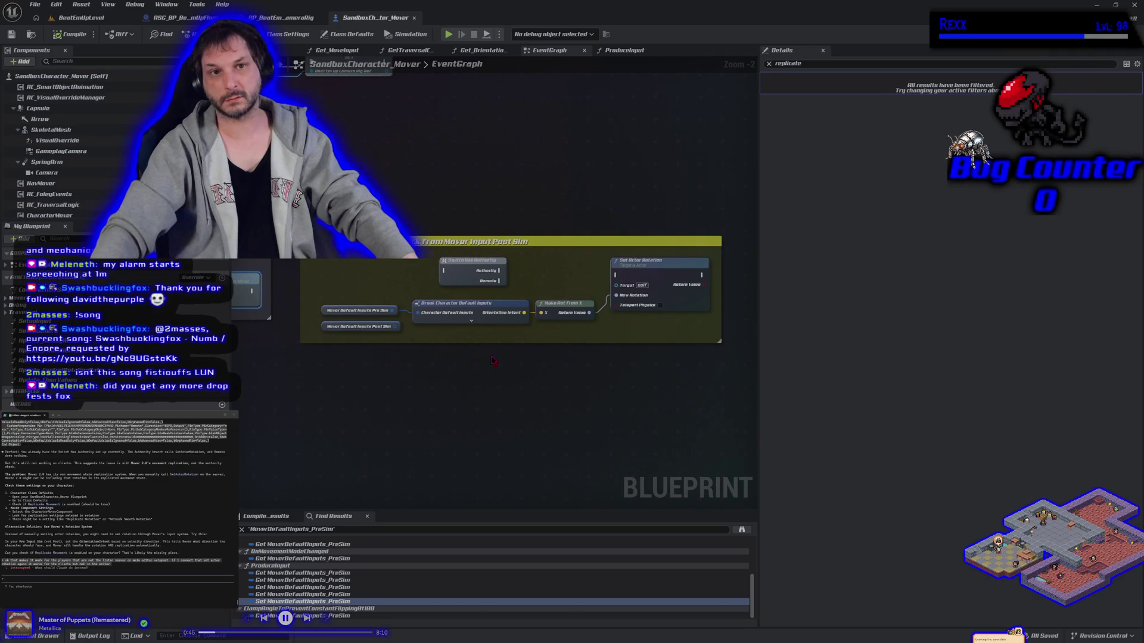
pyautogui.click(81, 17)
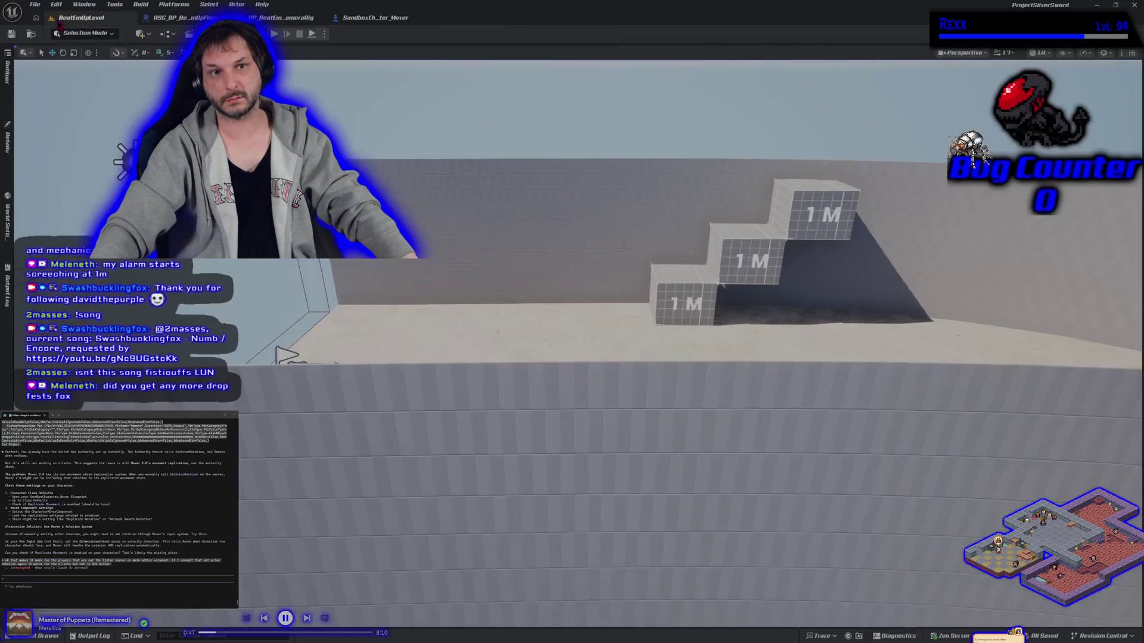
pyautogui.click(324, 34)
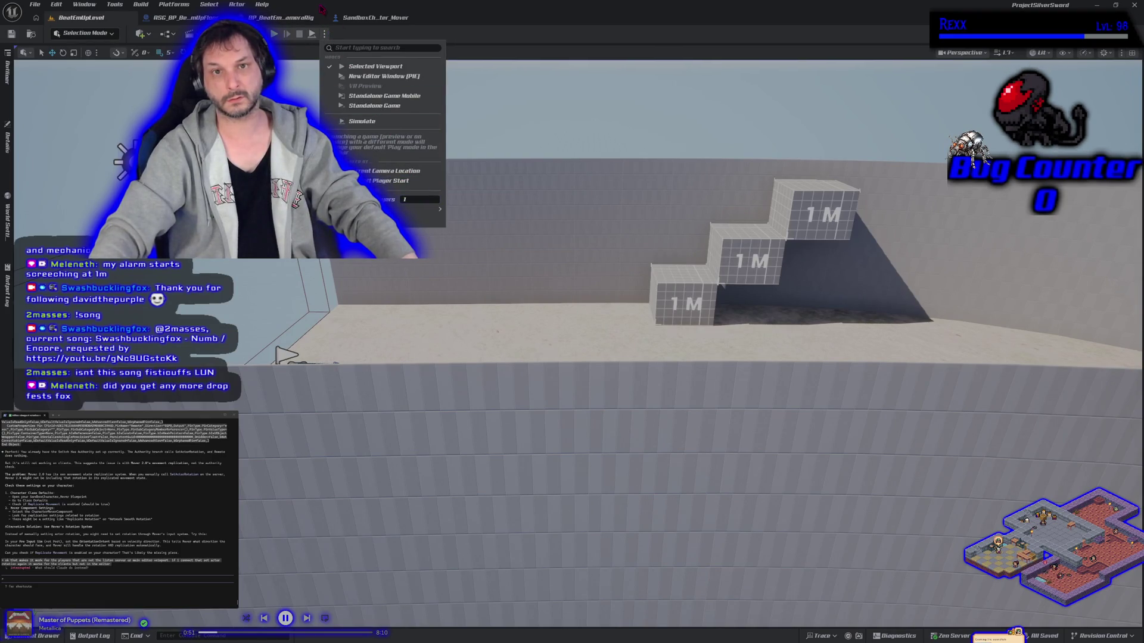
# Step: Play in the Selected Viewport, running the mannequin right, left and jumping
pyautogui.click(275, 34)
pyautogui.press('d')
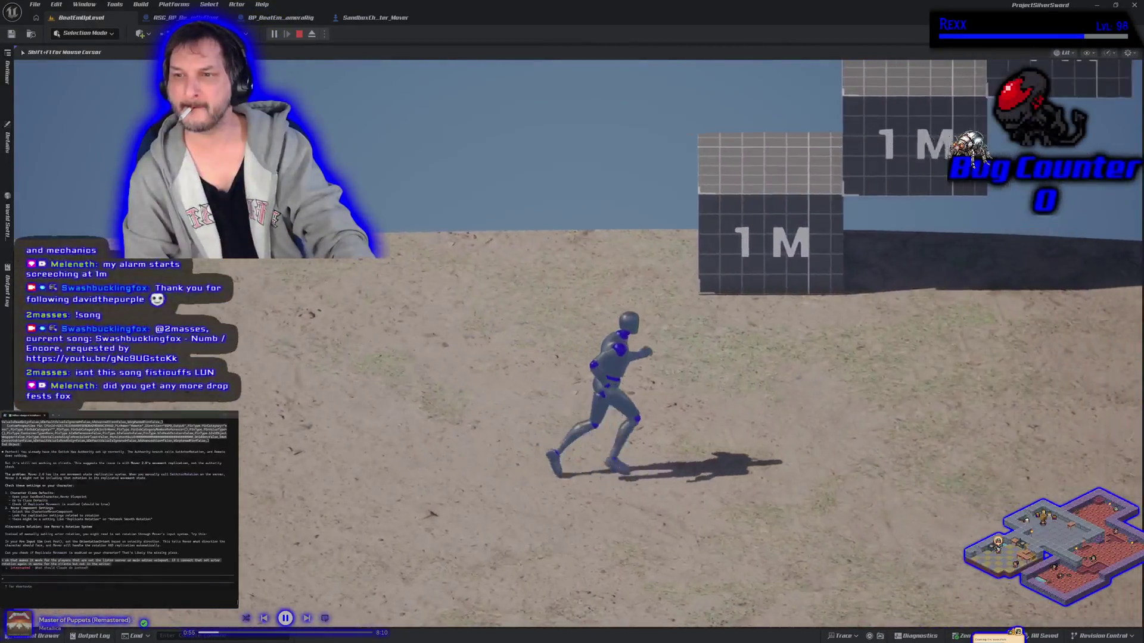
pyautogui.press('d')
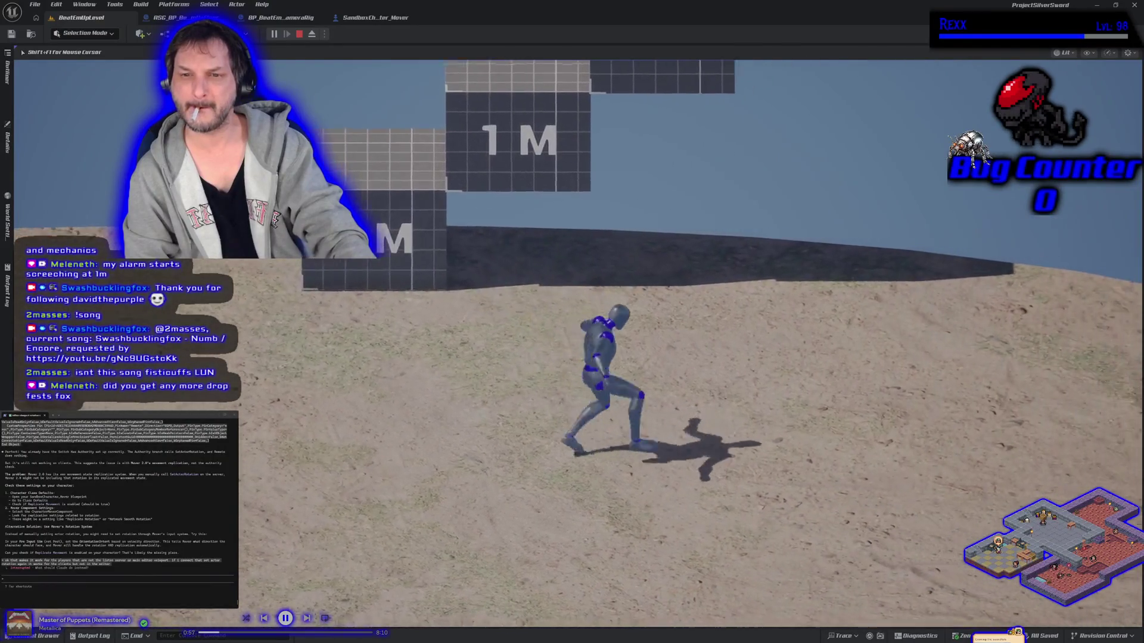
pyautogui.press('a')
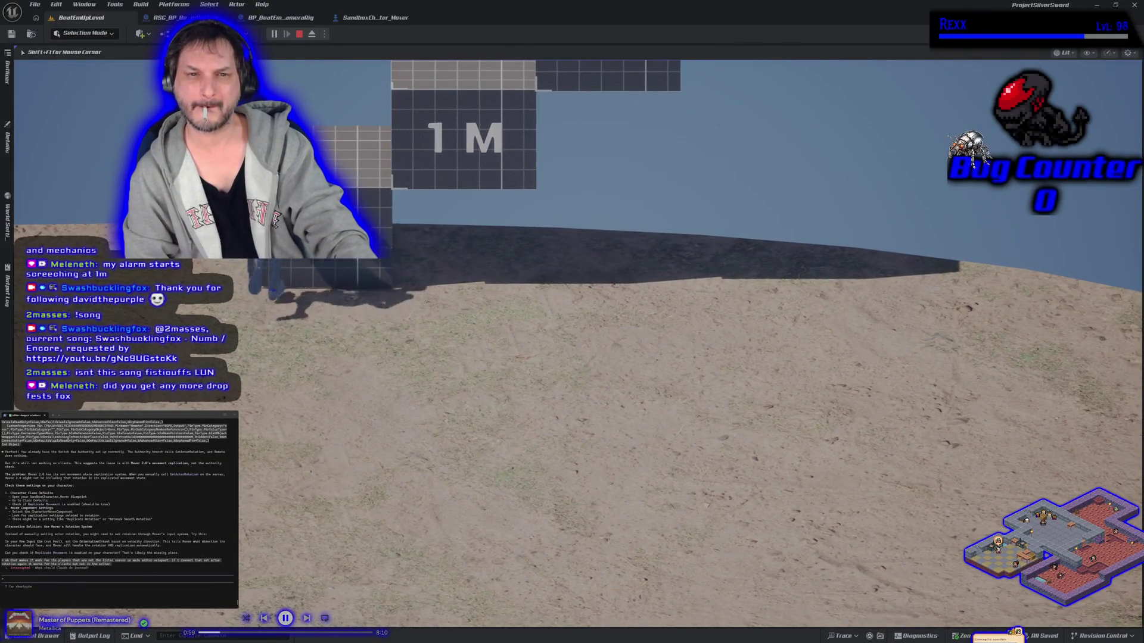
pyautogui.press('d')
pyautogui.press('space')
# Step: Run and jump the mannequin onto the 1M blocks, head toward the 1M wall, then stop
pyautogui.press('a')
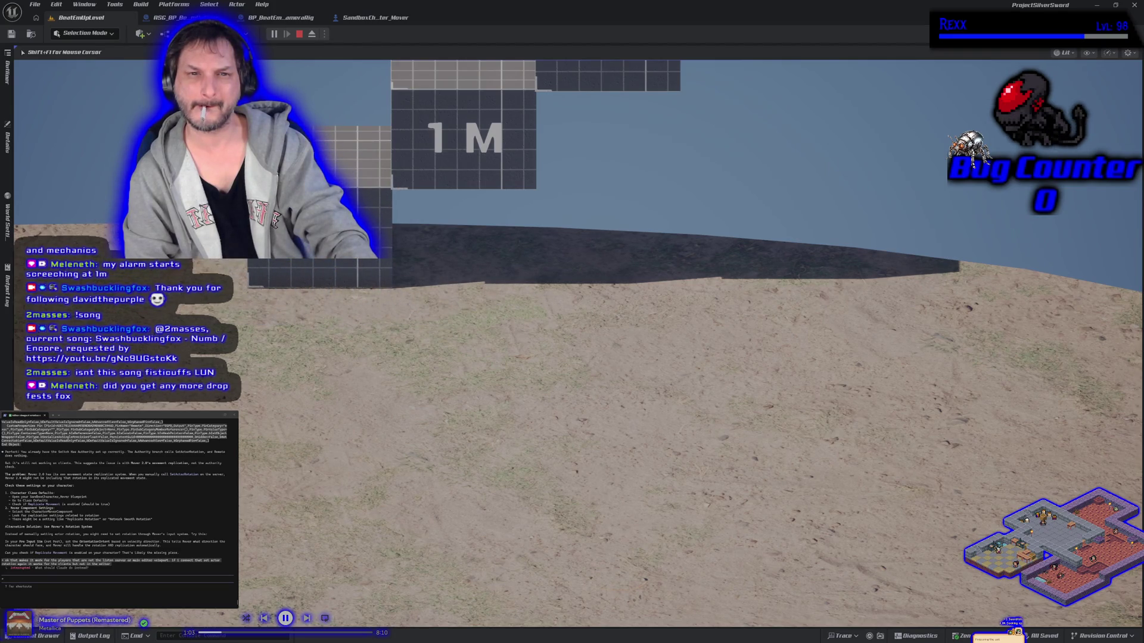
pyautogui.press('space')
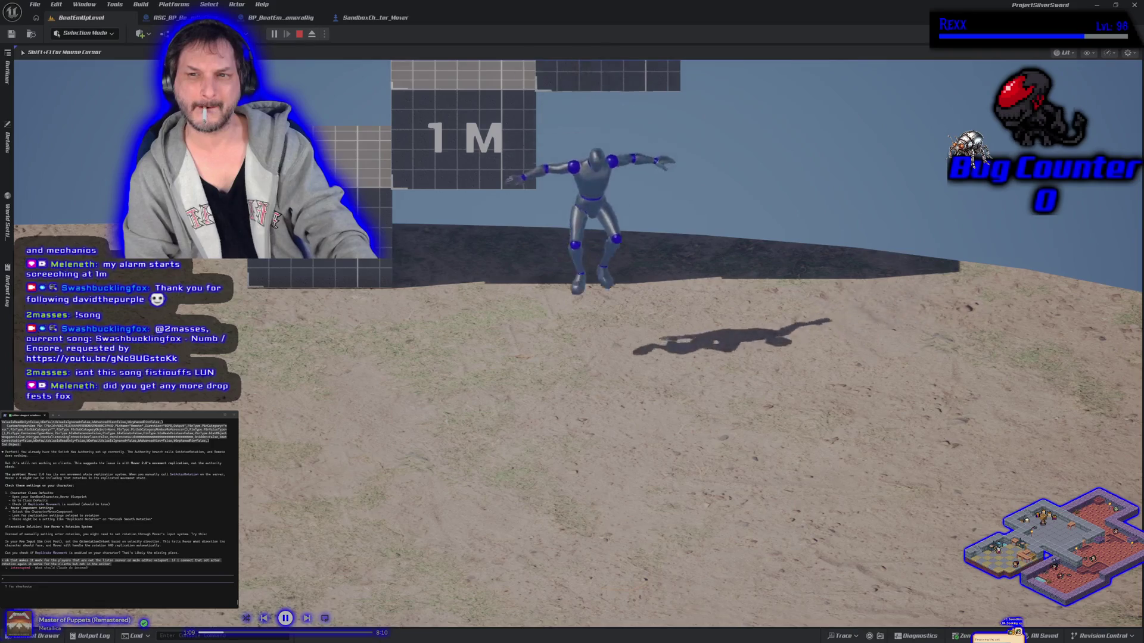
pyautogui.press('a')
pyautogui.press('space')
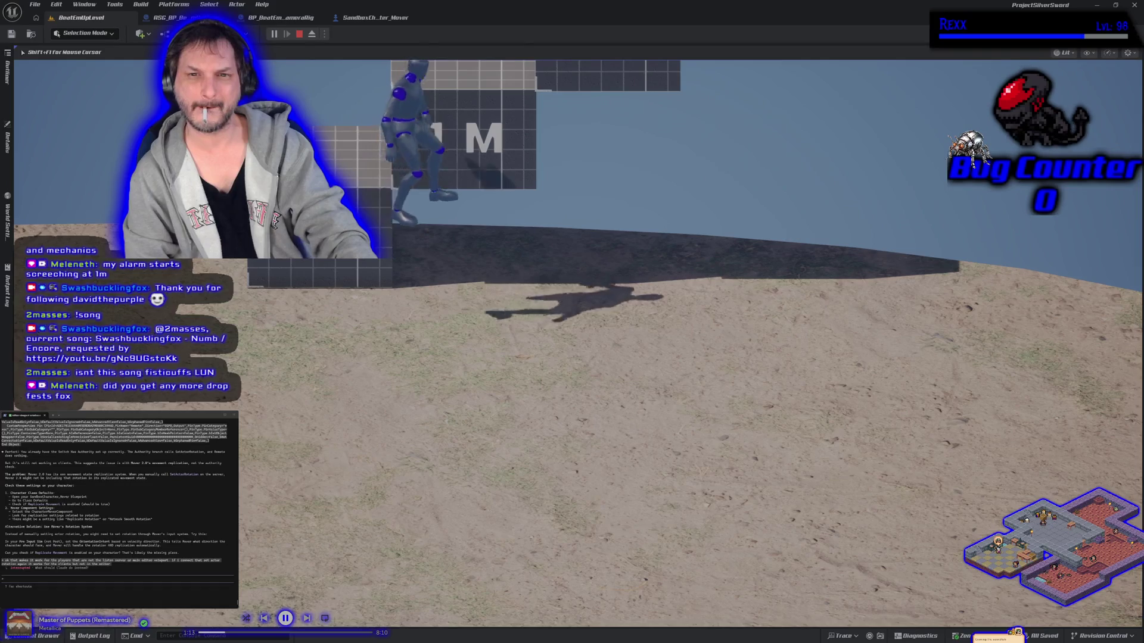
pyautogui.press('d')
pyautogui.press('w')
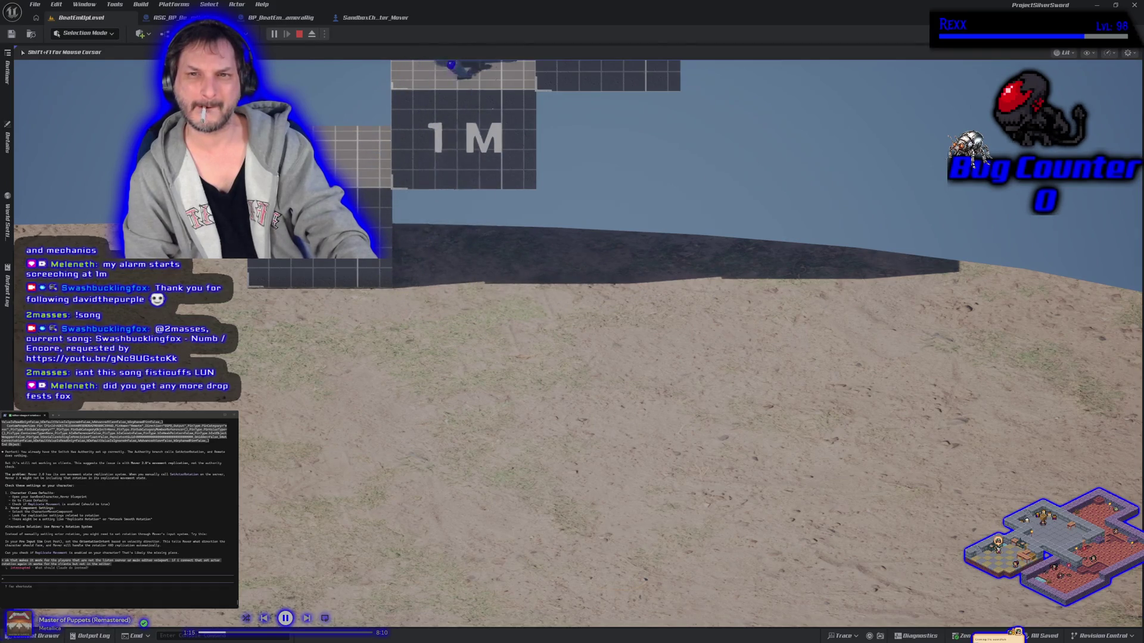
pyautogui.press('Escape')
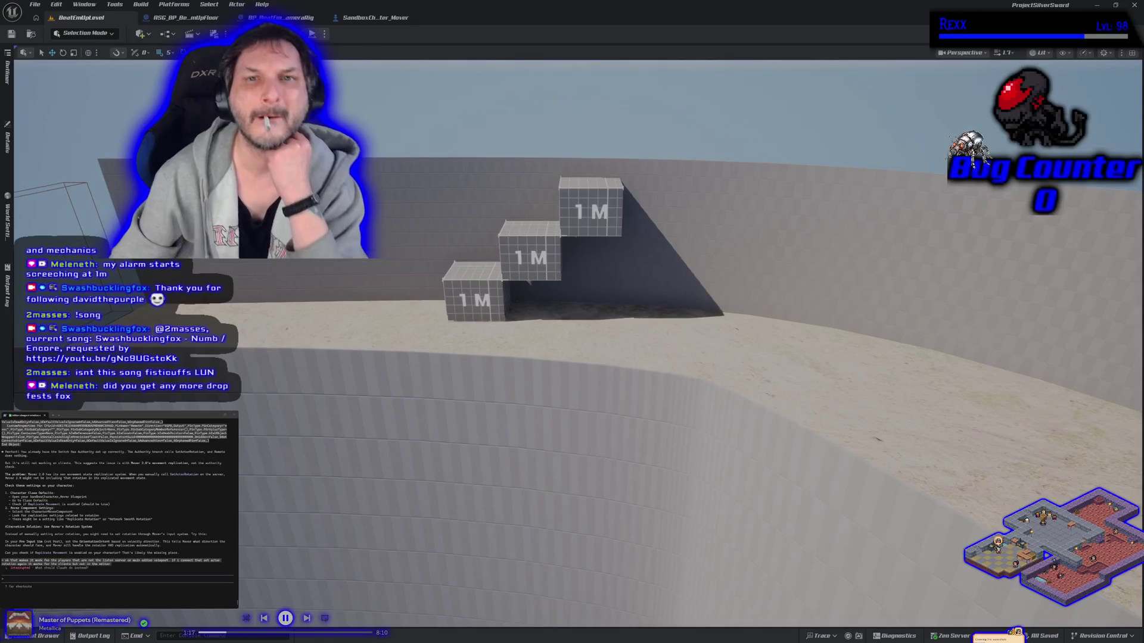
# Step: In the SandboxCharacter_Mover EventGraph, drag an exec wire toward Set Actor Rotation, then cancel the node menu
pyautogui.click(366, 17)
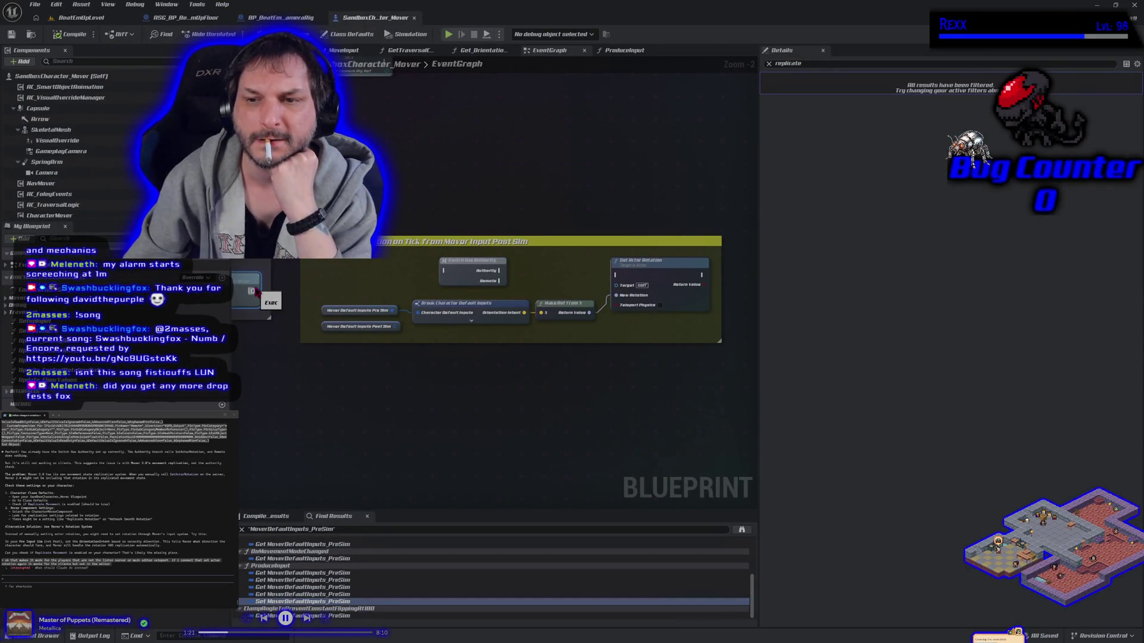
pyautogui.moveTo(253, 291)
pyautogui.mouseDown()
pyautogui.moveTo(524, 293)
pyautogui.moveTo(613, 279)
pyautogui.moveTo(355, 287)
pyautogui.mouseUp()
pyautogui.press('Escape')
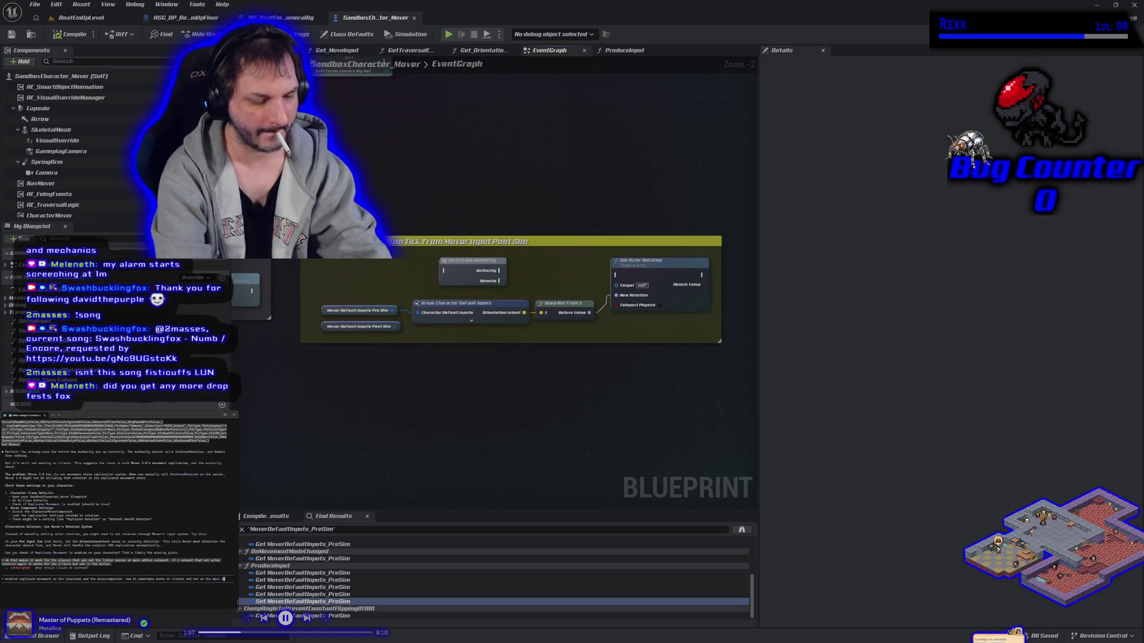
# Step: Send the Claude terminal a follow-up about inconsistent rotation between clients and the main character
pyautogui.write('or character.')
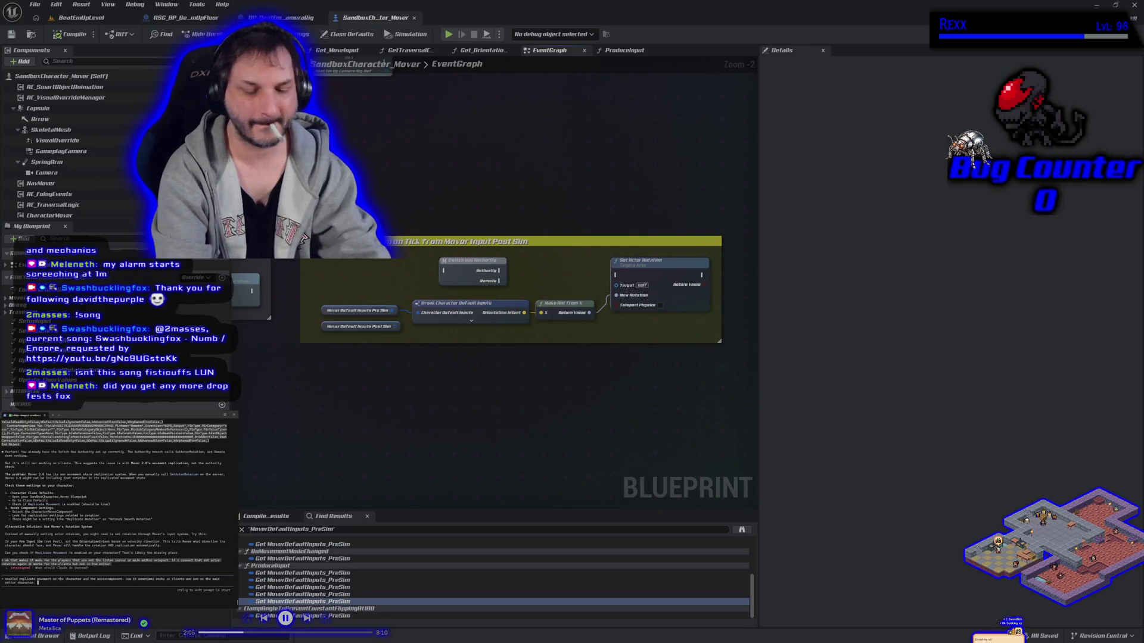
pyautogui.write('ing that st')
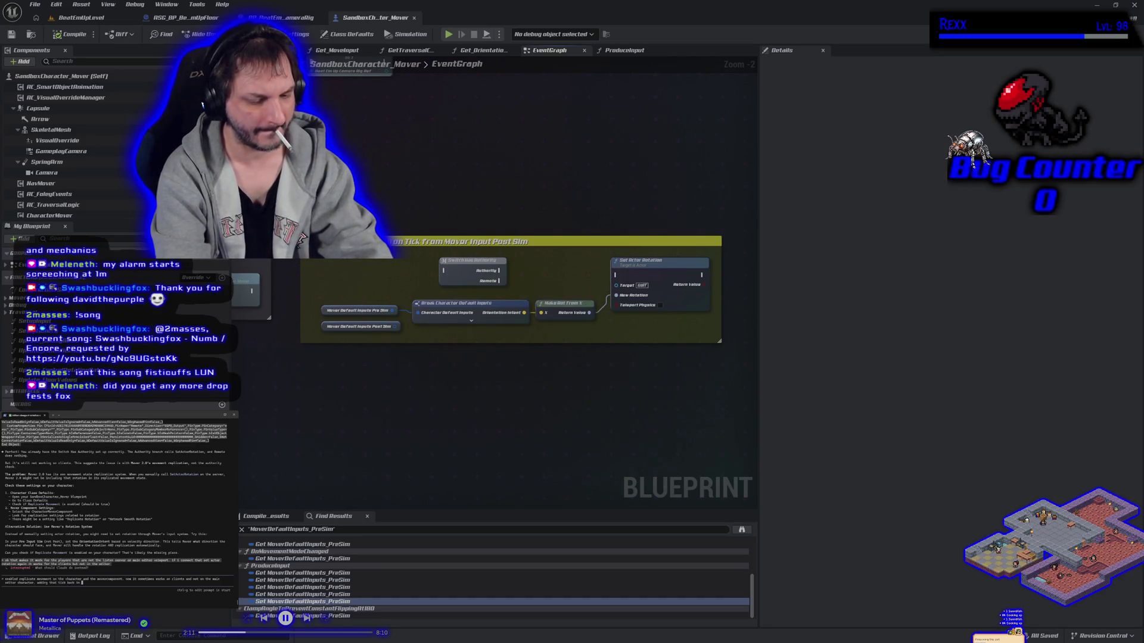
pyautogui.write('ws the')
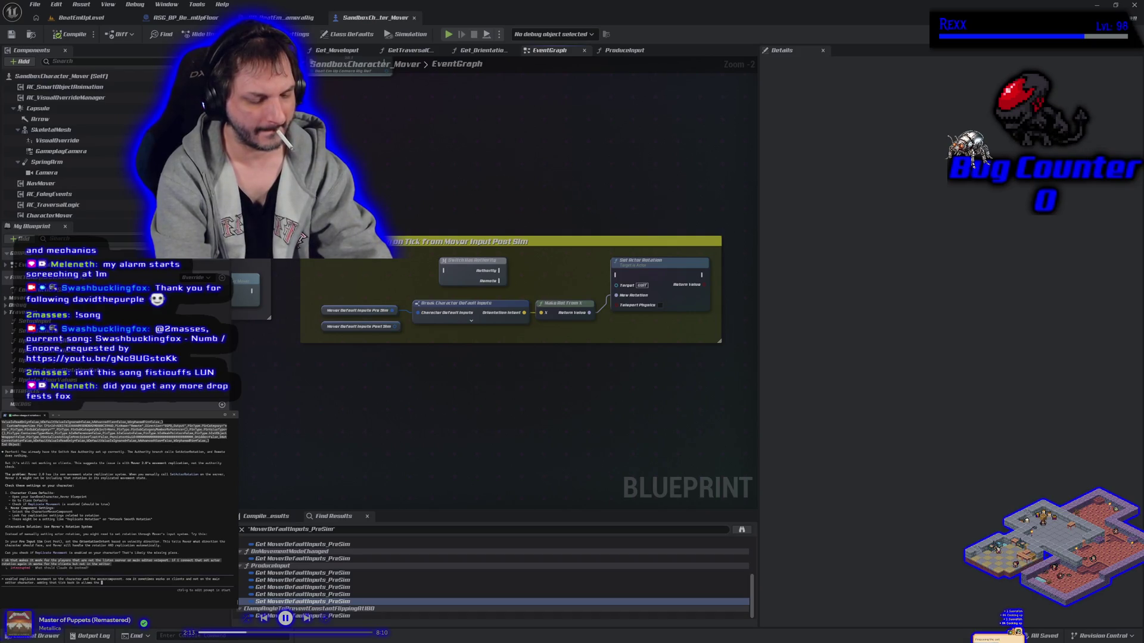
pyautogui.write(' main editor')
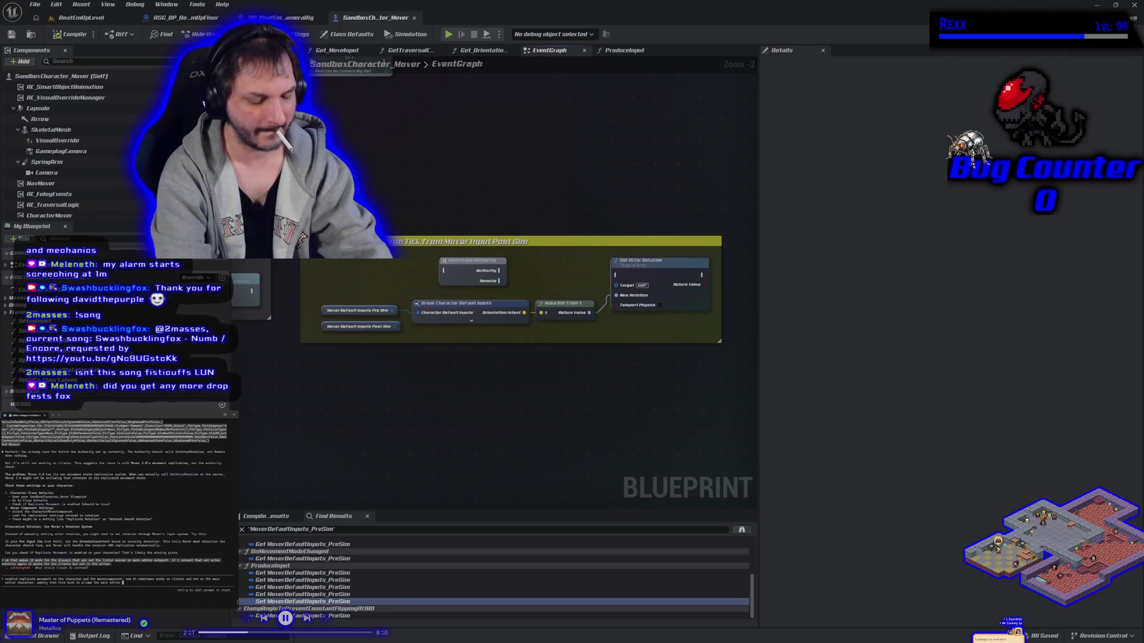
pyautogui.write('character to work correctly but not the clients')
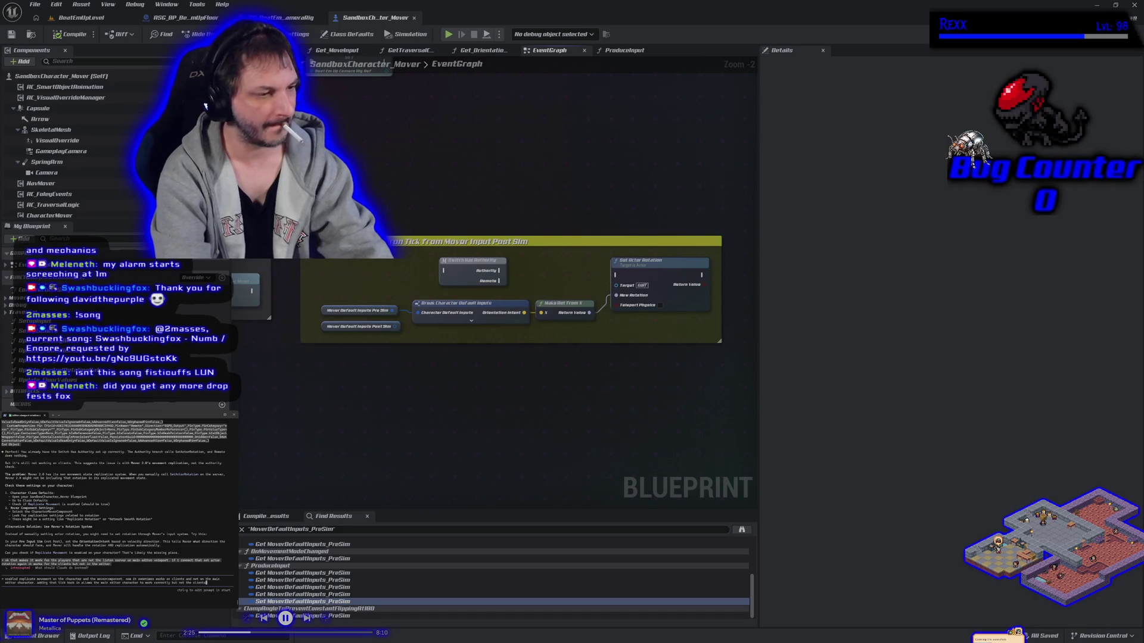
pyautogui.press('Return')
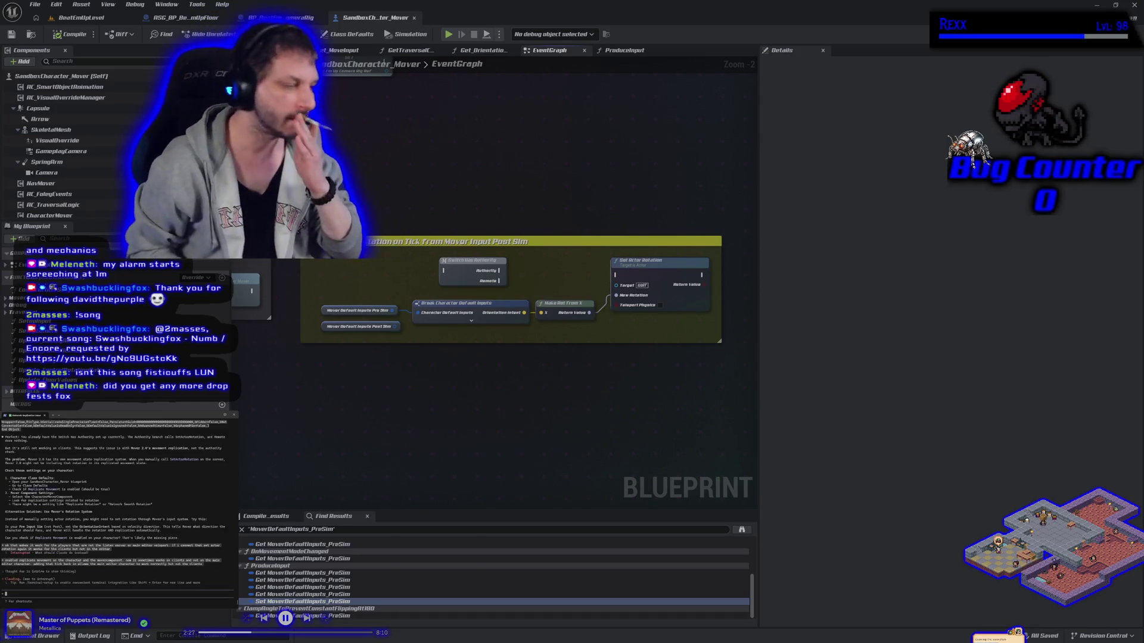
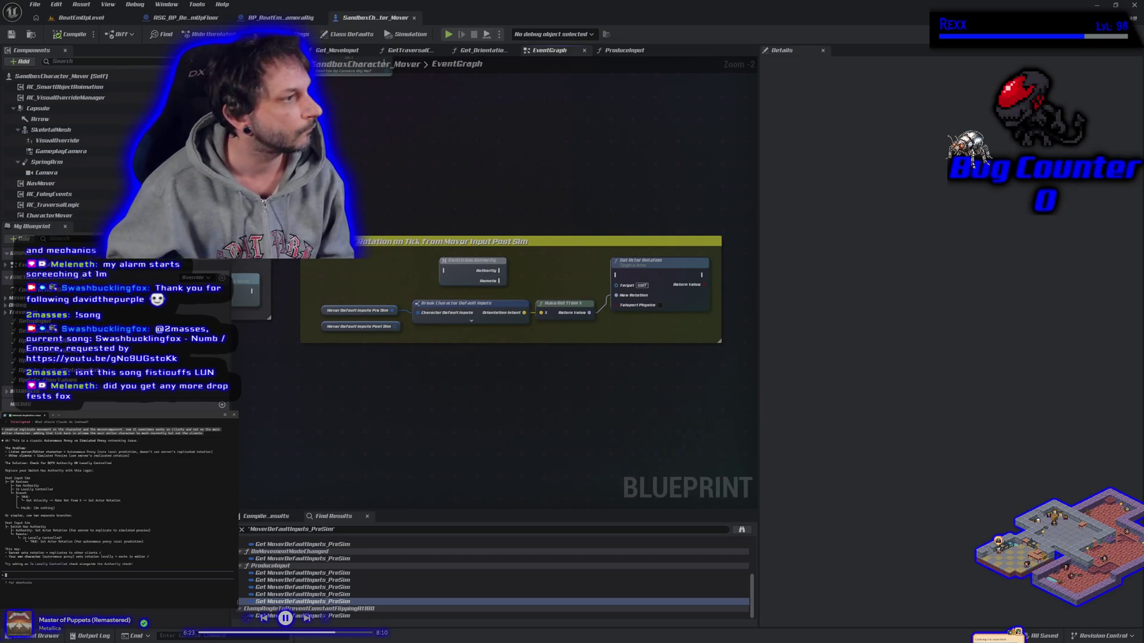
# Step: Place an OR Boolean node and a Branch beside it, wiring OR's result into the Branch Condition
pyautogui.rightClick(369, 189)
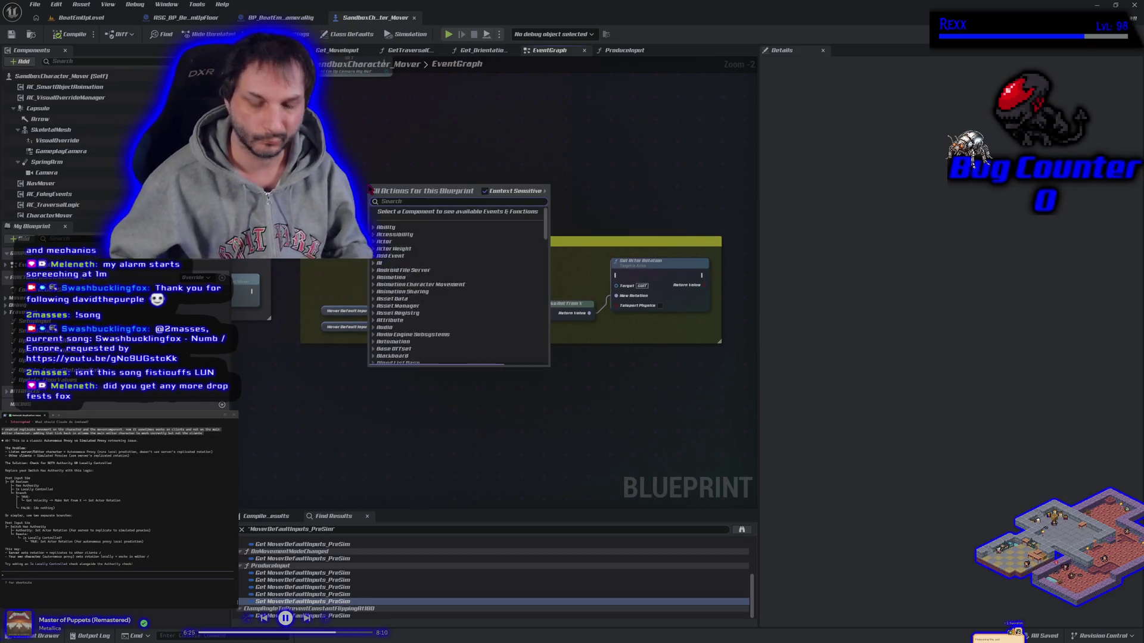
pyautogui.write('or bool')
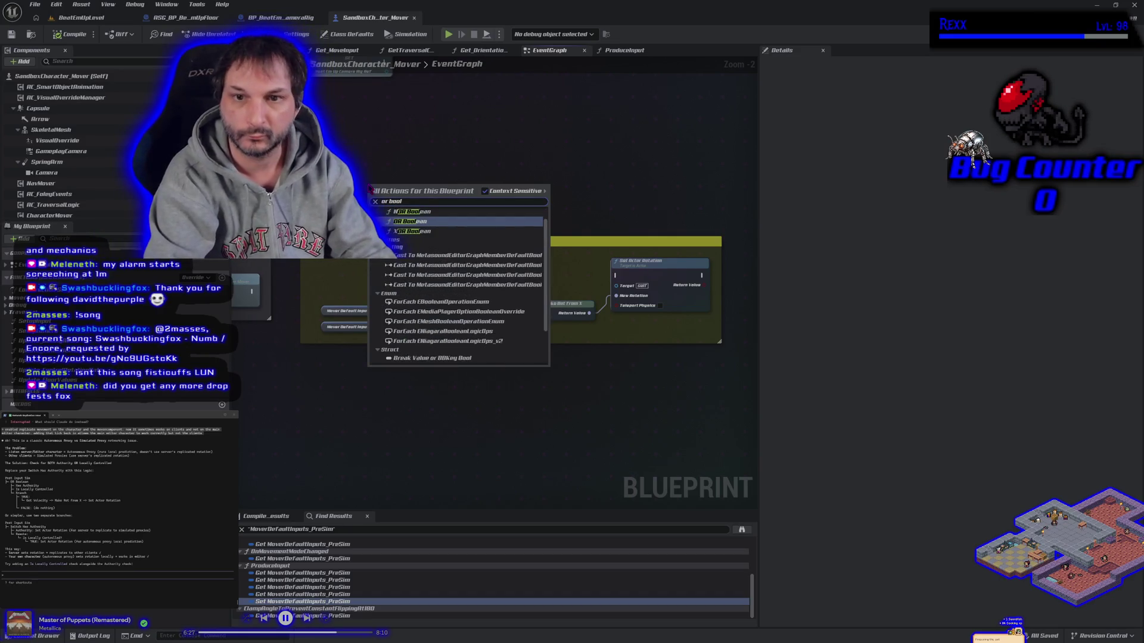
pyautogui.press('Return')
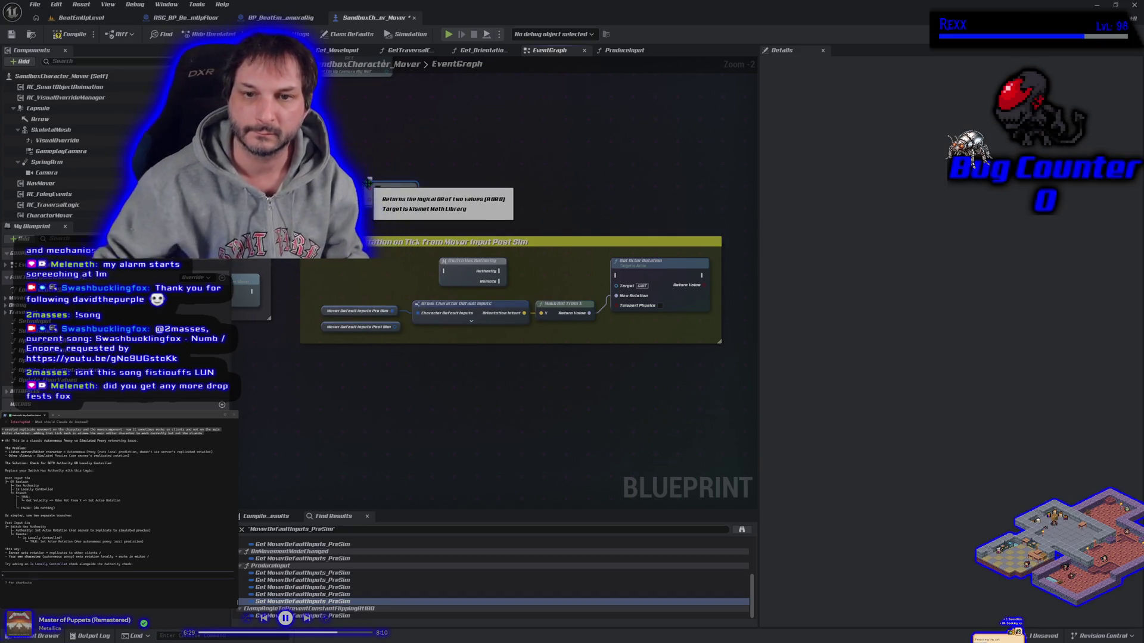
pyautogui.moveTo(402, 183); pyautogui.dragTo(430, 199)
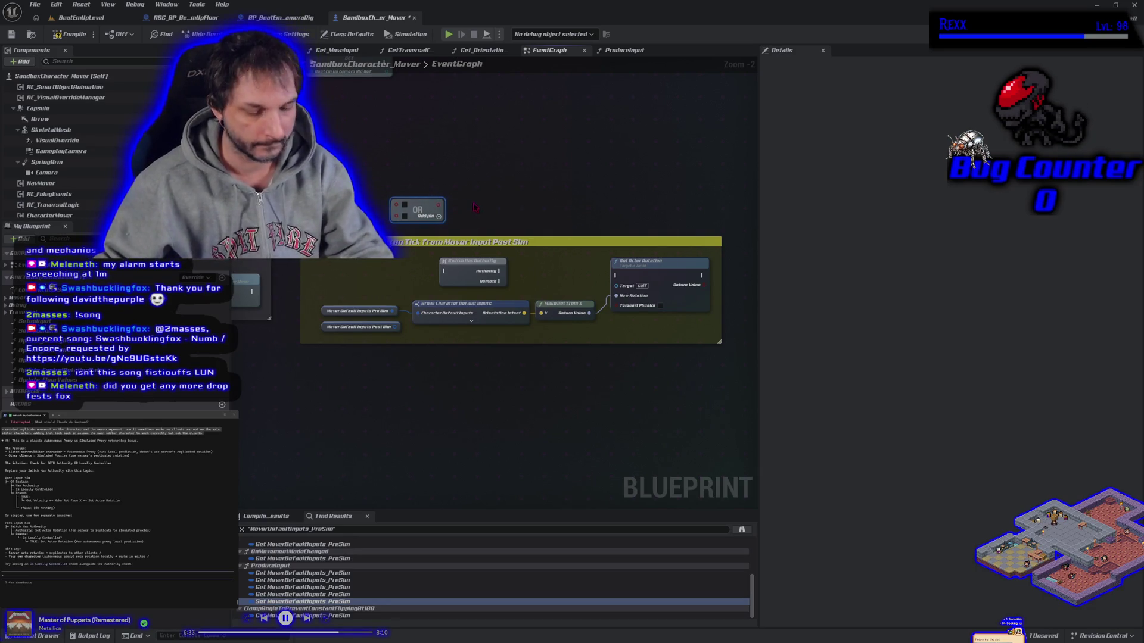
pyautogui.click(467, 203)
pyautogui.moveTo(439, 204)
pyautogui.mouseDown()
pyautogui.moveTo(473, 224)
pyautogui.moveTo(473, 179)
pyautogui.mouseUp()
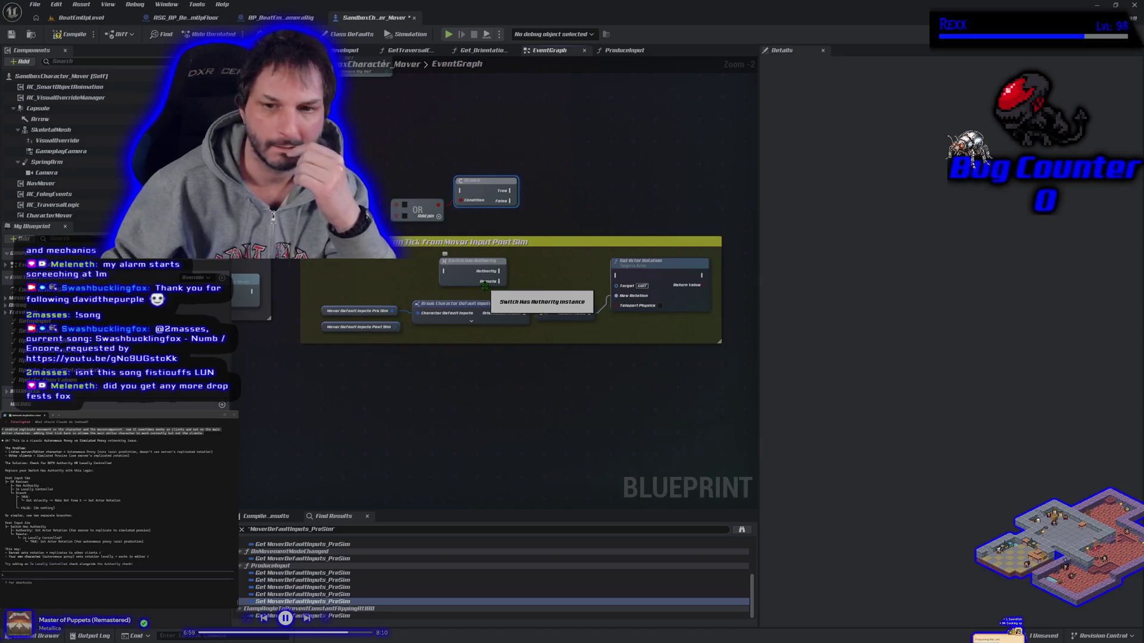
pyautogui.moveTo(413, 247); pyautogui.dragTo(430, 241)
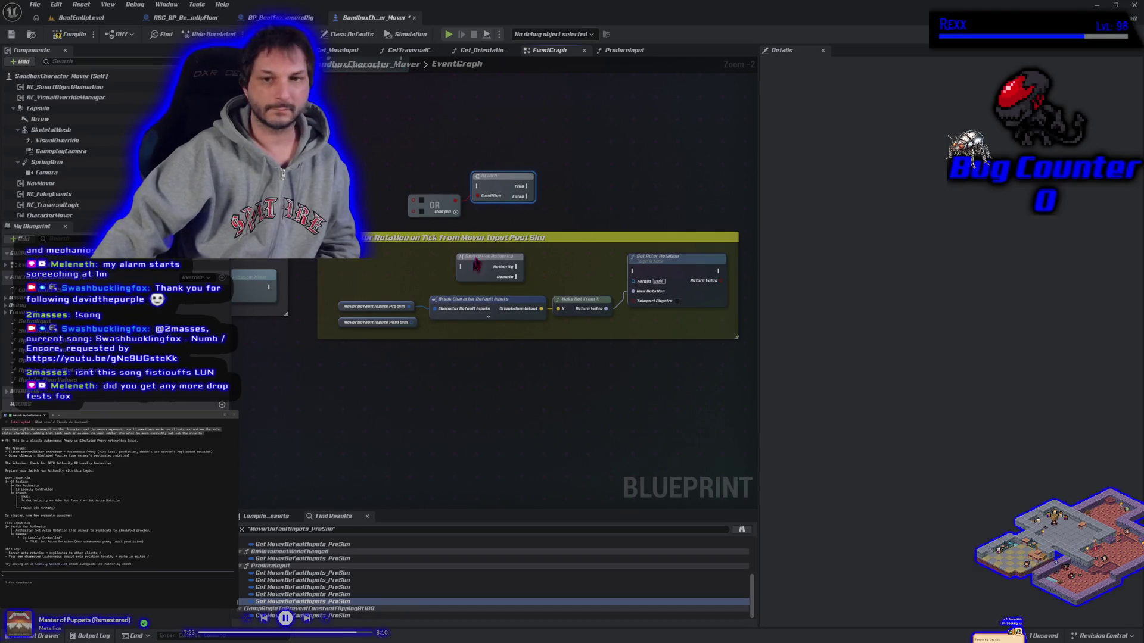
# Step: Add an Is Locally Controlled node and position it left beside the OR node
pyautogui.rightClick(535, 146)
pyautogui.write('is')
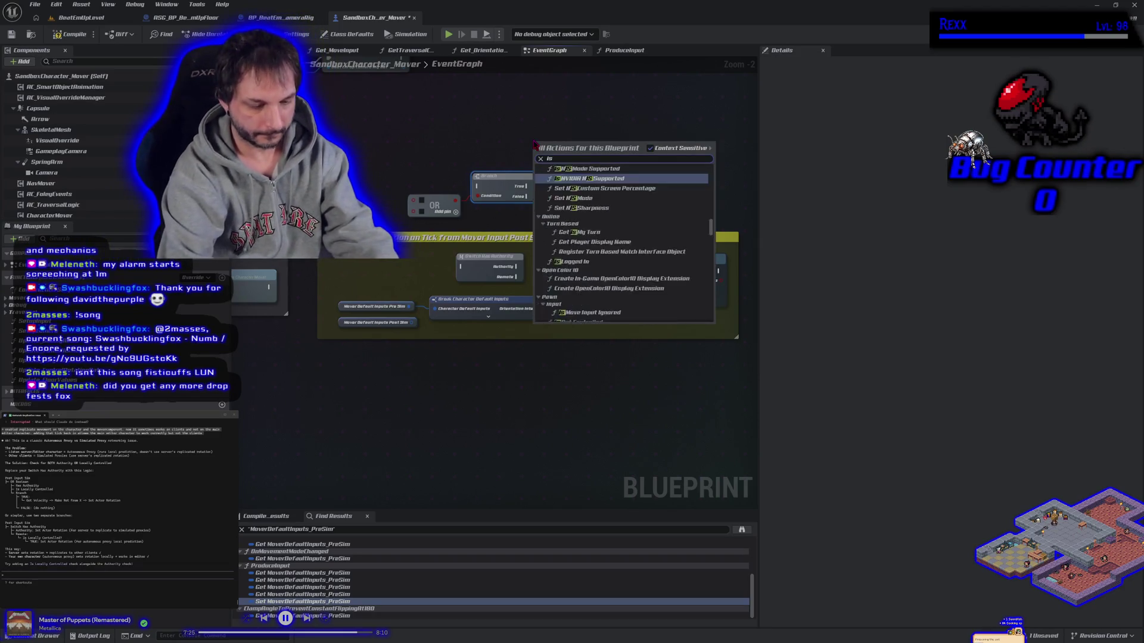
pyautogui.write(' locally')
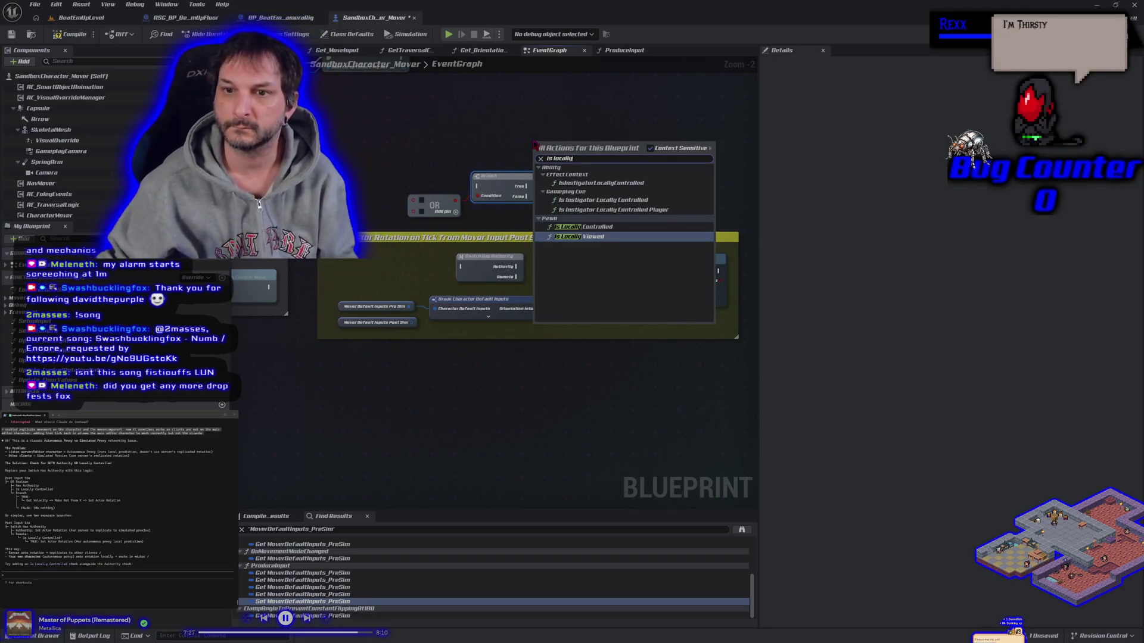
pyautogui.click(575, 227)
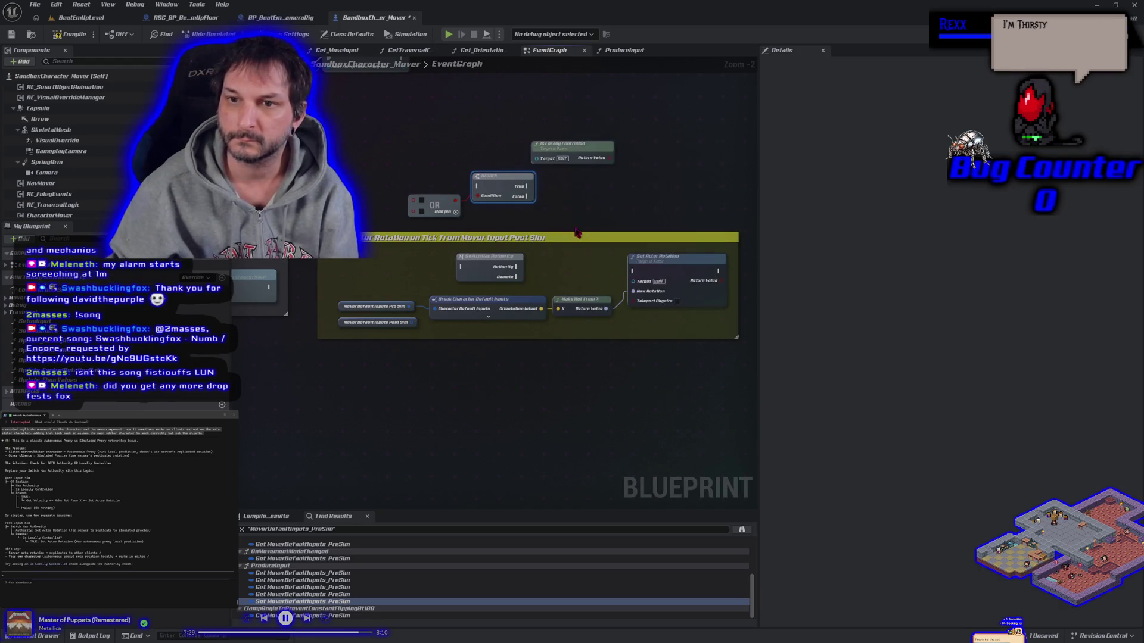
pyautogui.moveTo(563, 145); pyautogui.dragTo(308, 145)
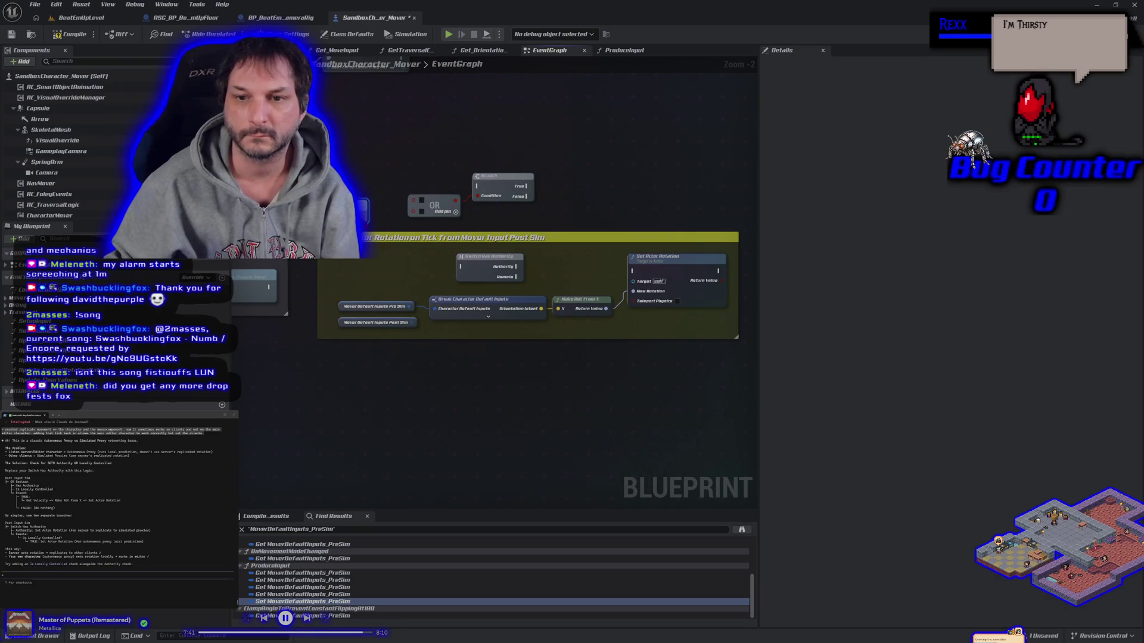
# Step: Delete the Switch Has Authority node from the rotation logic
pyautogui.rightClick(327, 160)
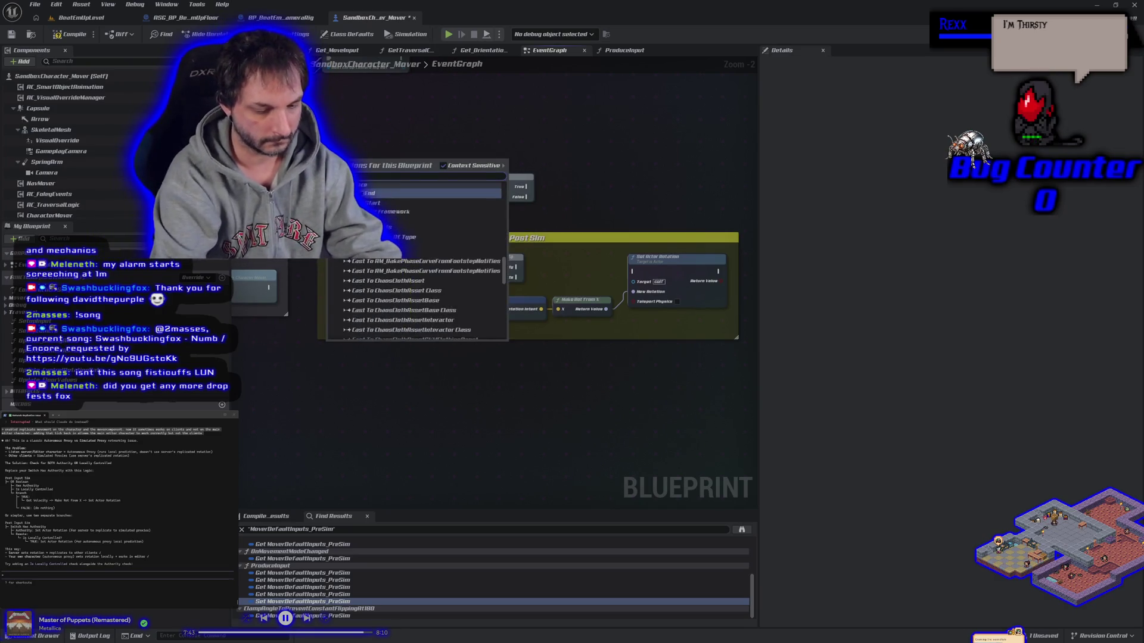
pyautogui.press('Escape')
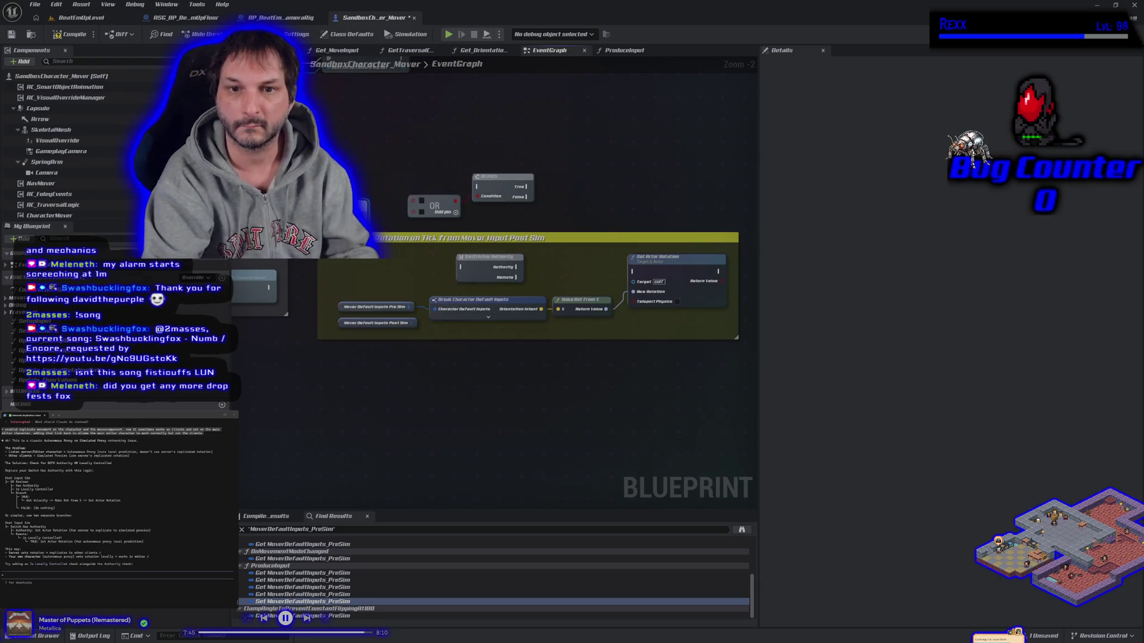
pyautogui.click(478, 263)
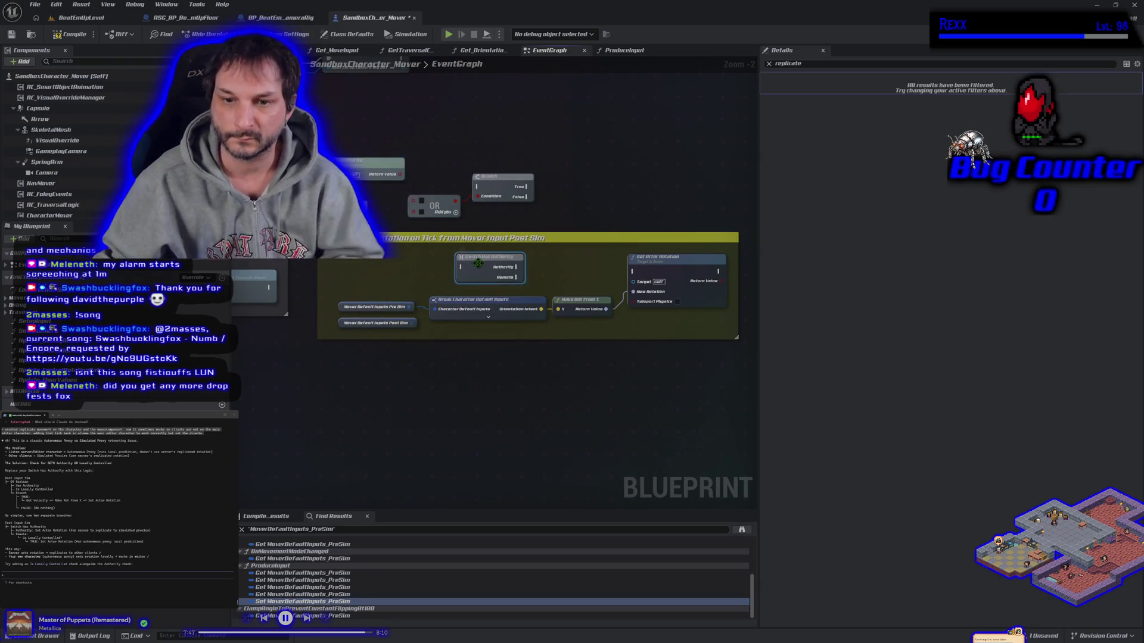
pyautogui.press('Delete')
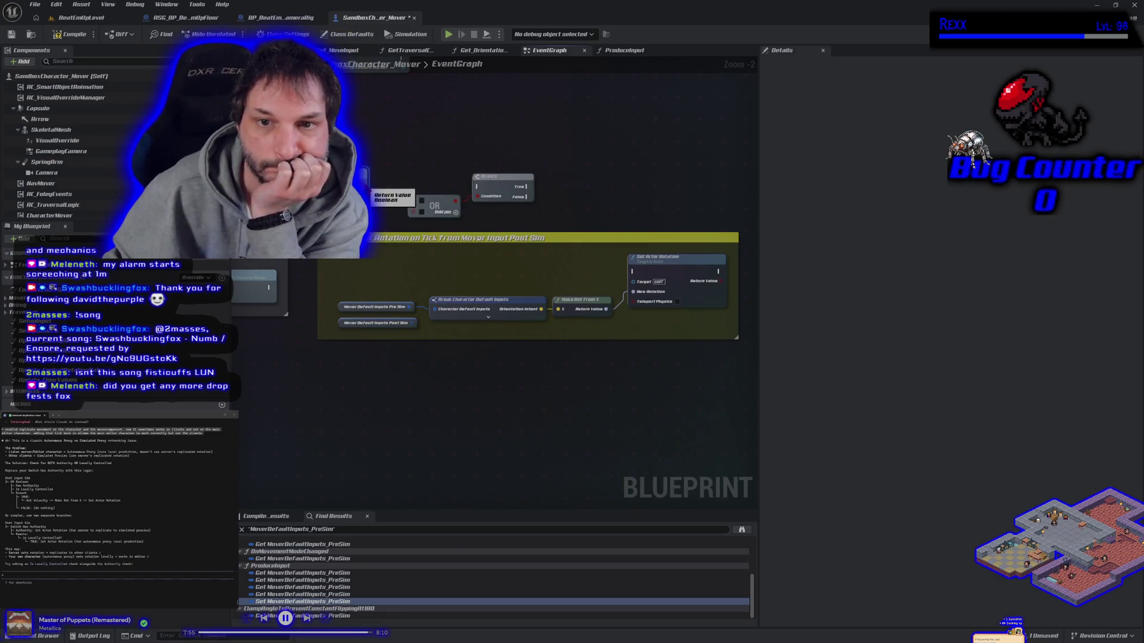
# Step: Connect the OR node's output to the Branch Condition pin
pyautogui.moveTo(413, 200)
pyautogui.mouseDown()
pyautogui.moveTo(383, 195)
pyautogui.moveTo(414, 203)
pyautogui.mouseUp()
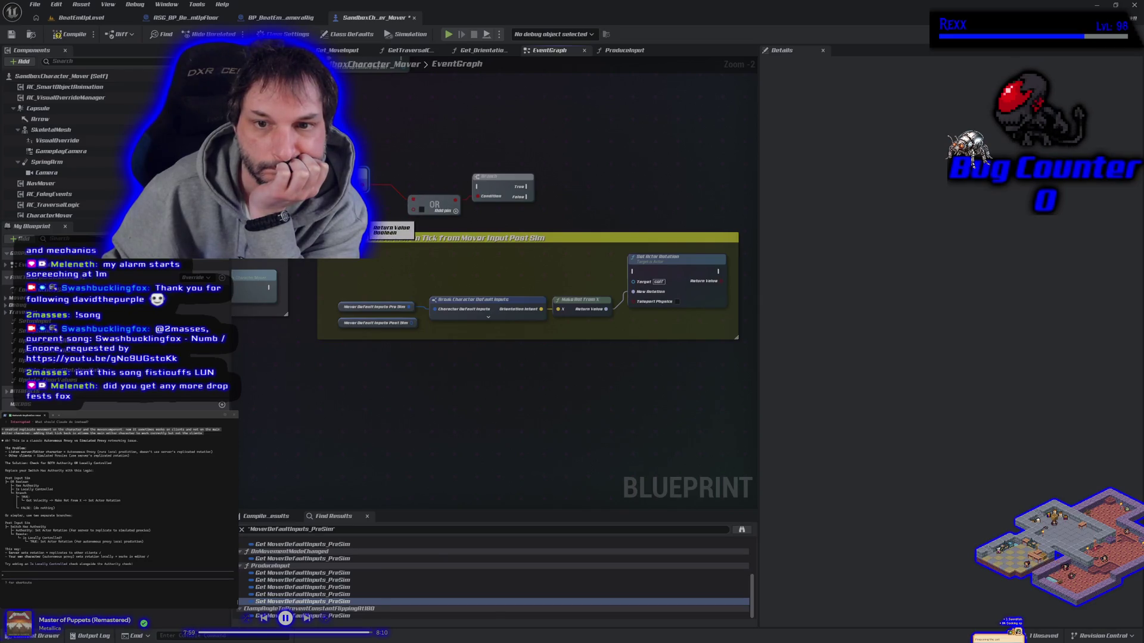
pyautogui.moveTo(457, 203); pyautogui.dragTo(489, 201)
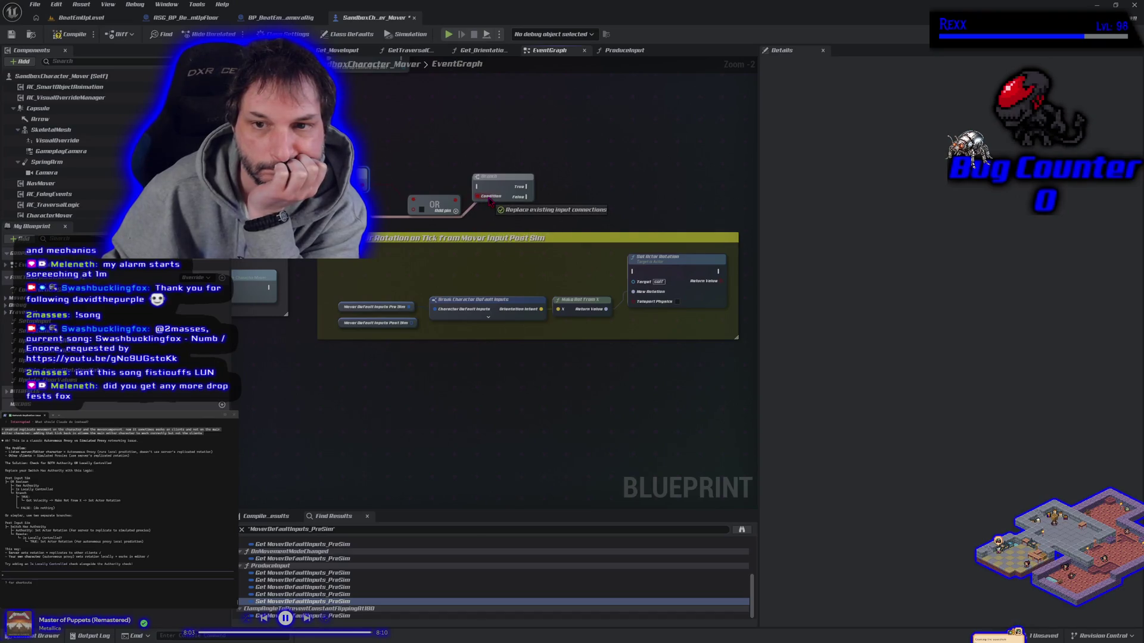
pyautogui.moveTo(489, 200); pyautogui.dragTo(487, 199)
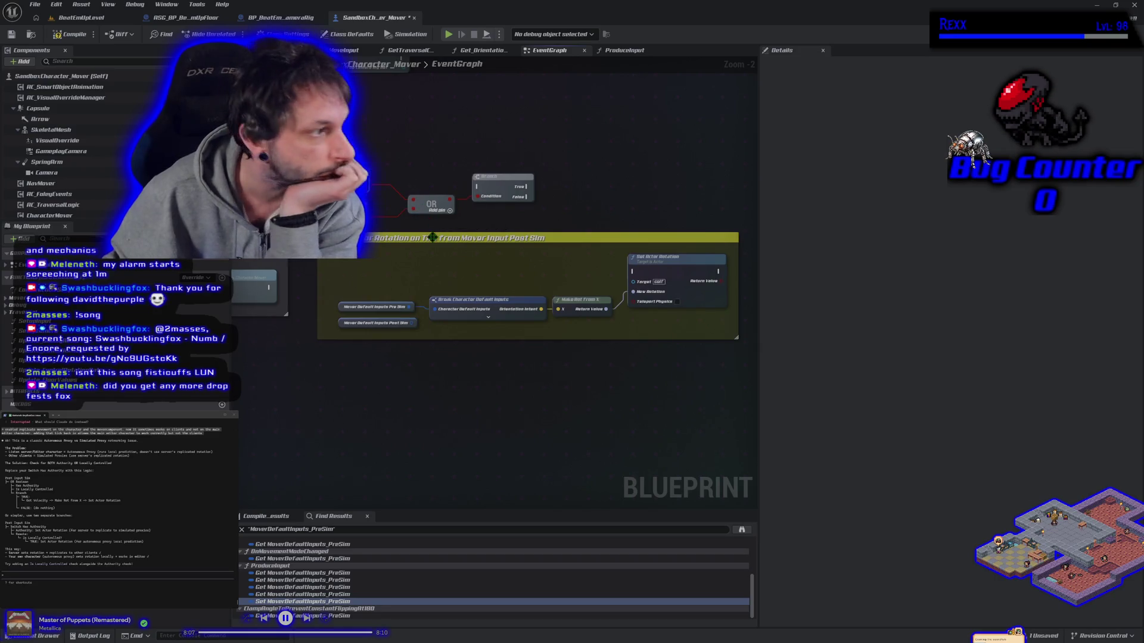
# Step: Drive Set Actor Rotation from Branch True, feed a character output into OR, and start a play test
pyautogui.moveTo(528, 188); pyautogui.dragTo(633, 271)
pyautogui.moveTo(269, 287); pyautogui.dragTo(477, 186)
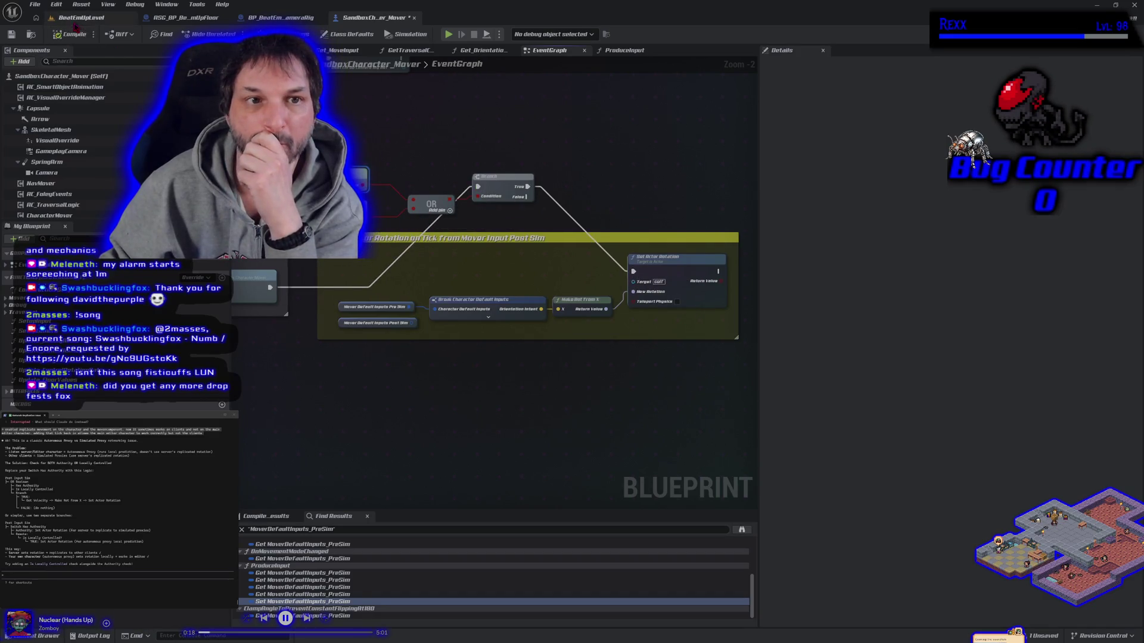
pyautogui.click(79, 18)
pyautogui.click(191, 34)
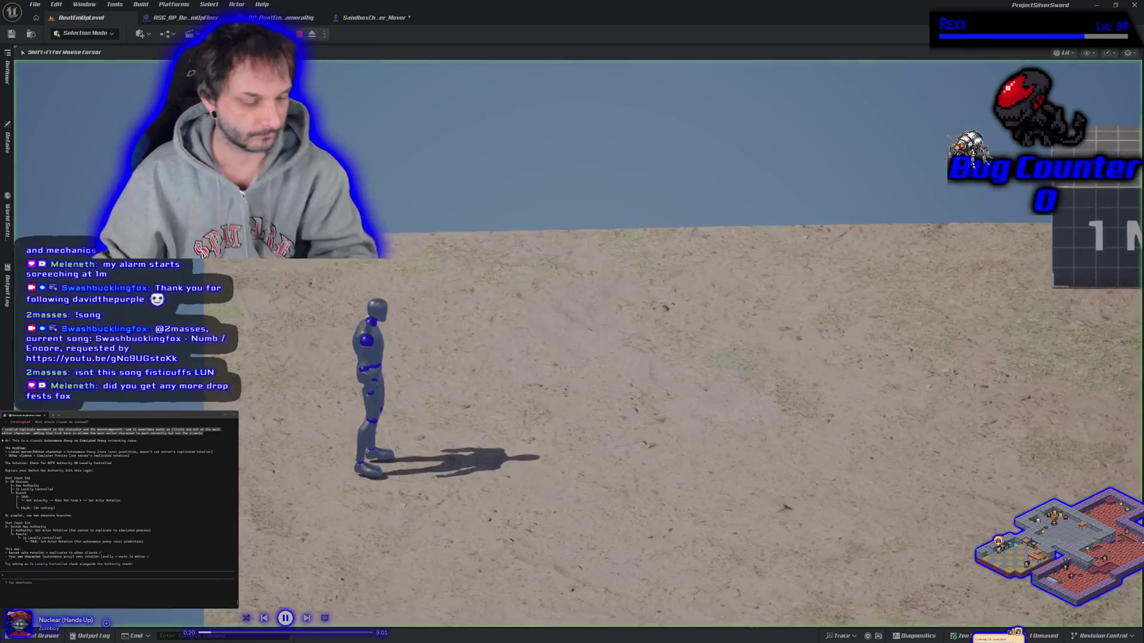
# Step: Play-test the character running right and jumping onto the 1M blocks, then stop
pyautogui.press('d')
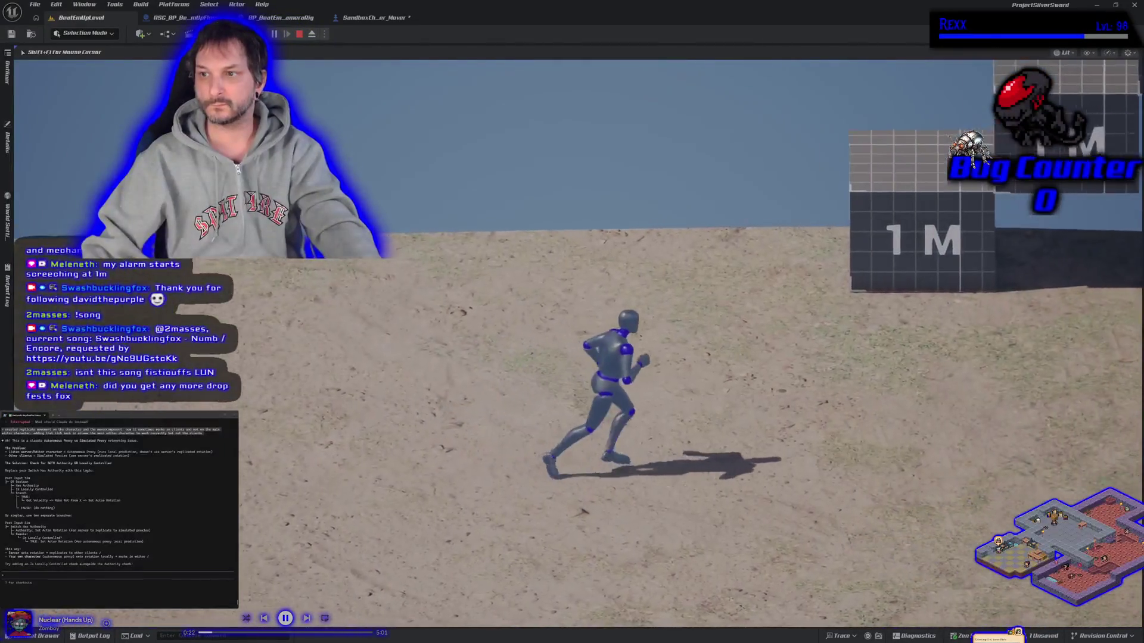
pyautogui.press('space')
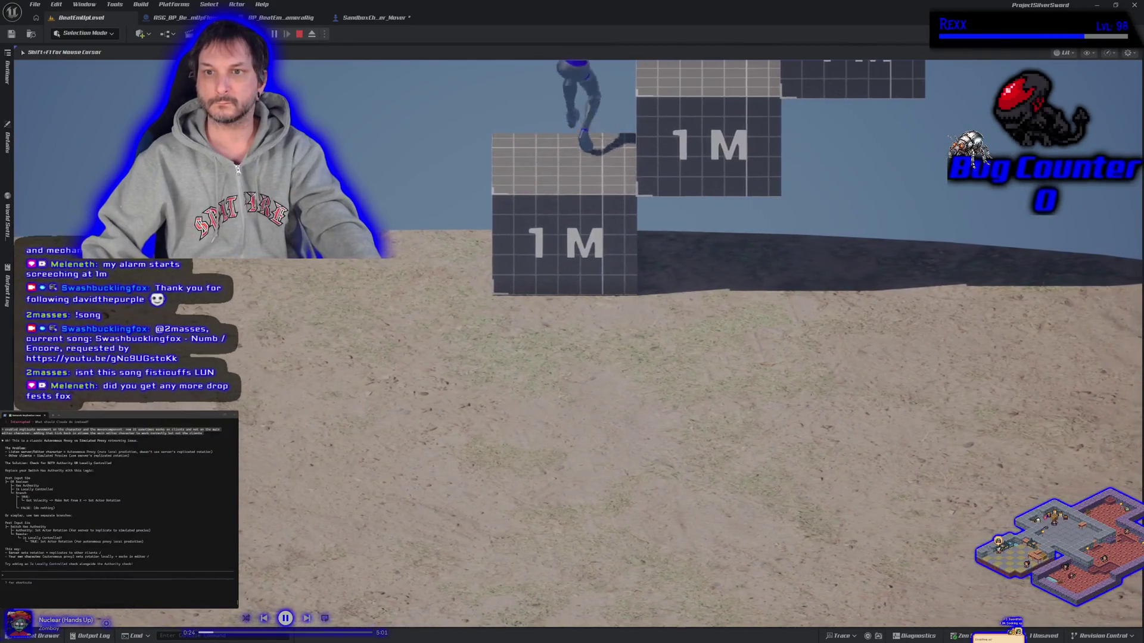
pyautogui.press('space')
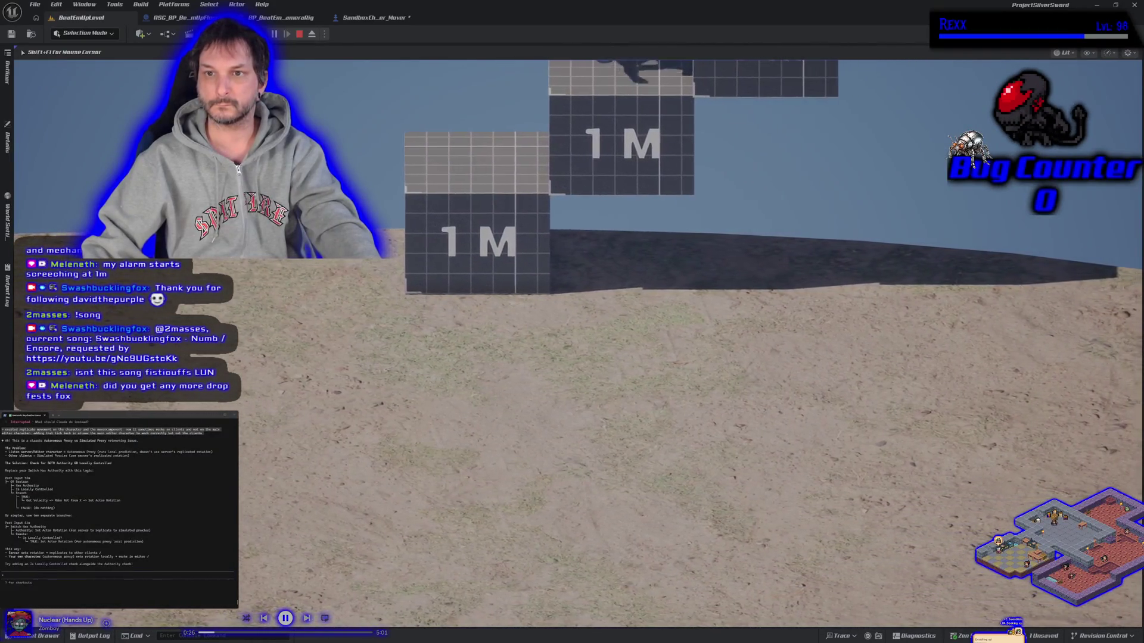
pyautogui.press('w')
pyautogui.press('space')
pyautogui.press('Escape')
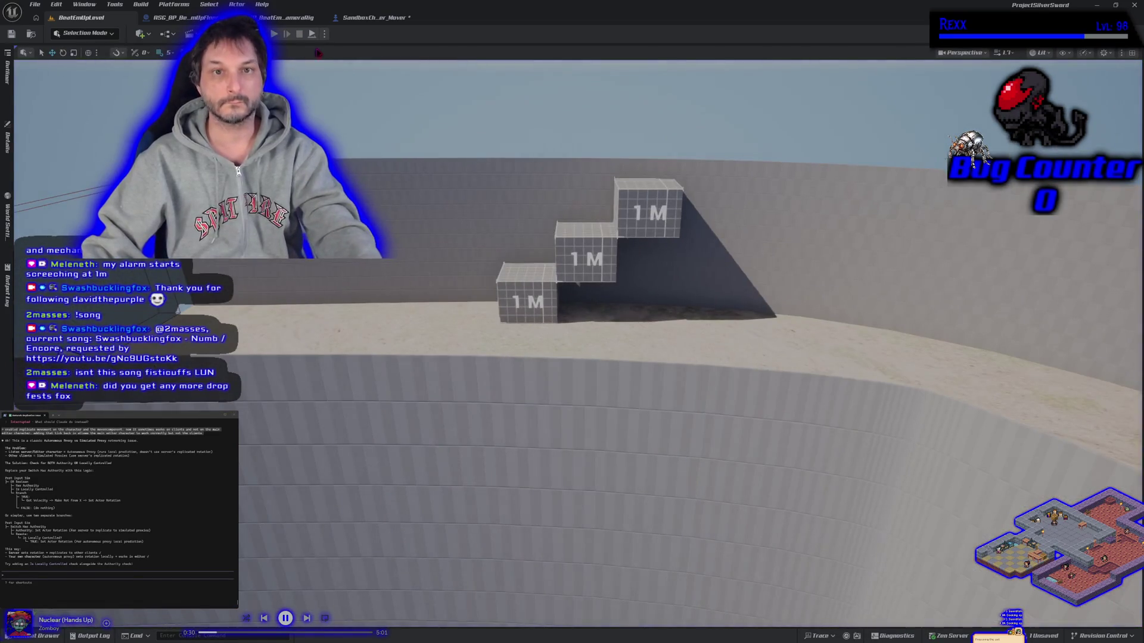
# Step: Start a play test with an extra client window and run both characters right
pyautogui.click(324, 33)
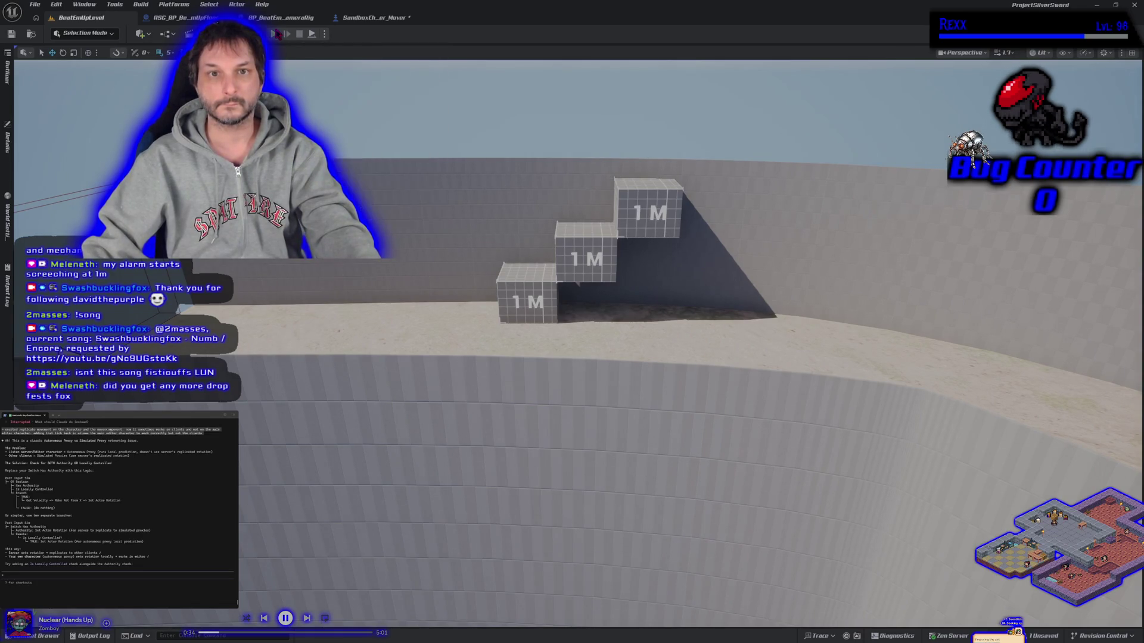
pyautogui.click(376, 66)
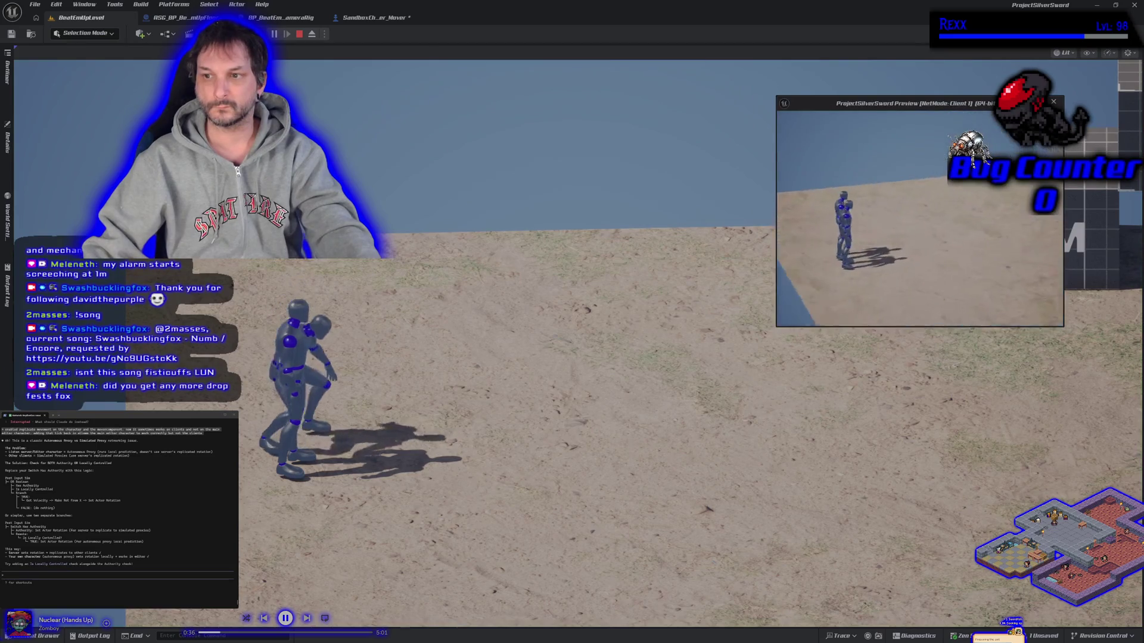
pyautogui.press('d')
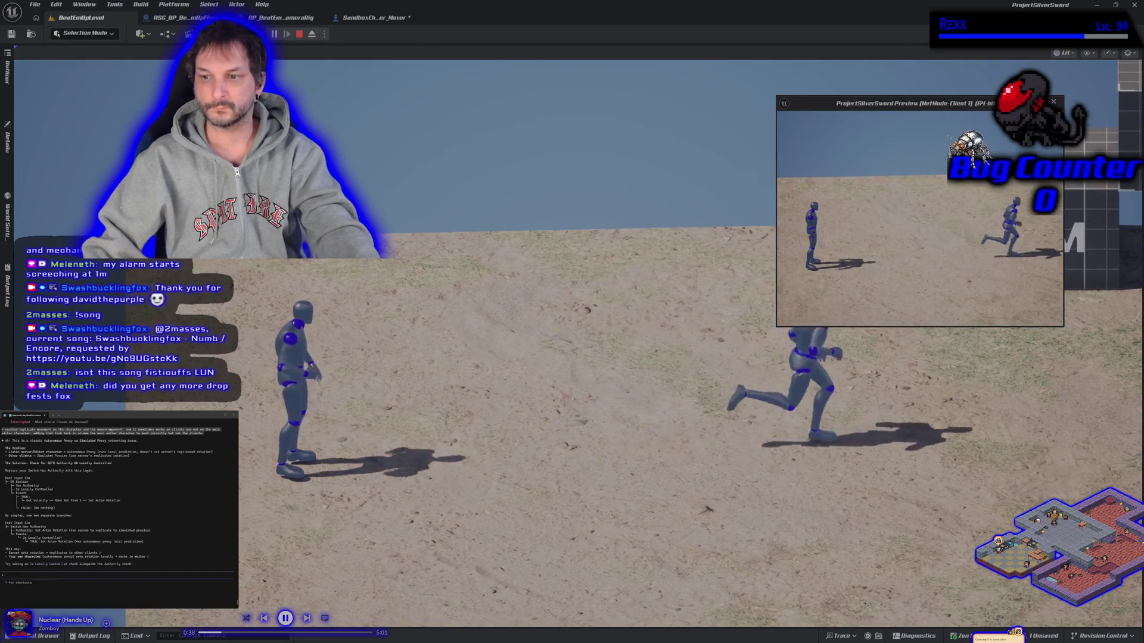
pyautogui.click(643, 307)
pyautogui.press('d')
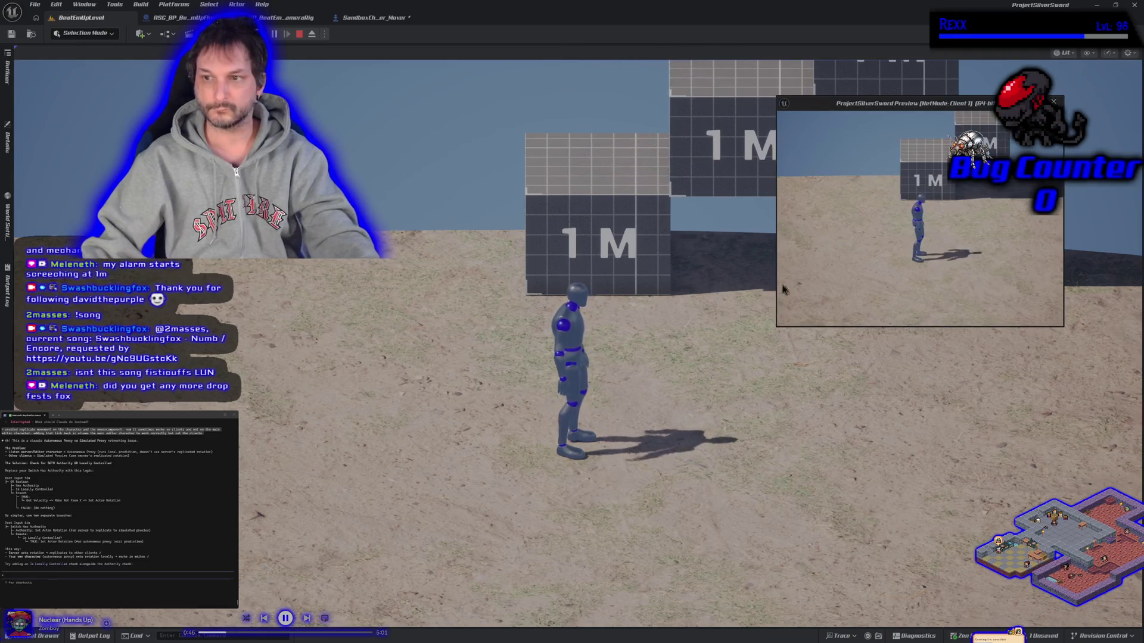
pyautogui.press('a')
# Step: Climb the character onto the 1M block, stop the test, and turn the level view left
pyautogui.press('d')
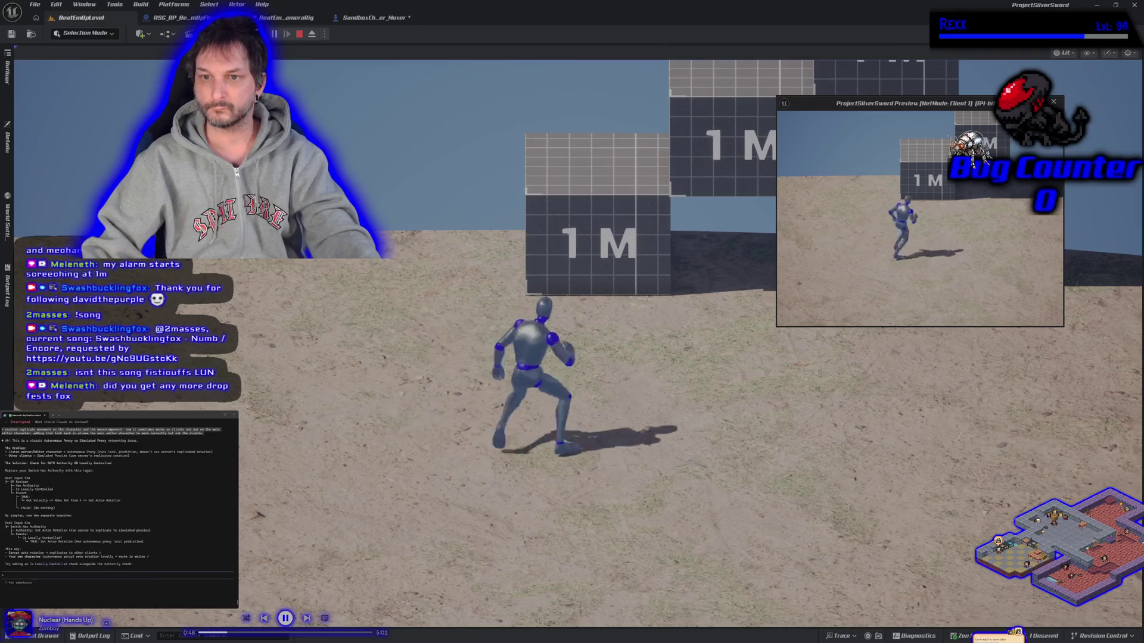
pyautogui.press('space')
pyautogui.press('a')
pyautogui.press('space')
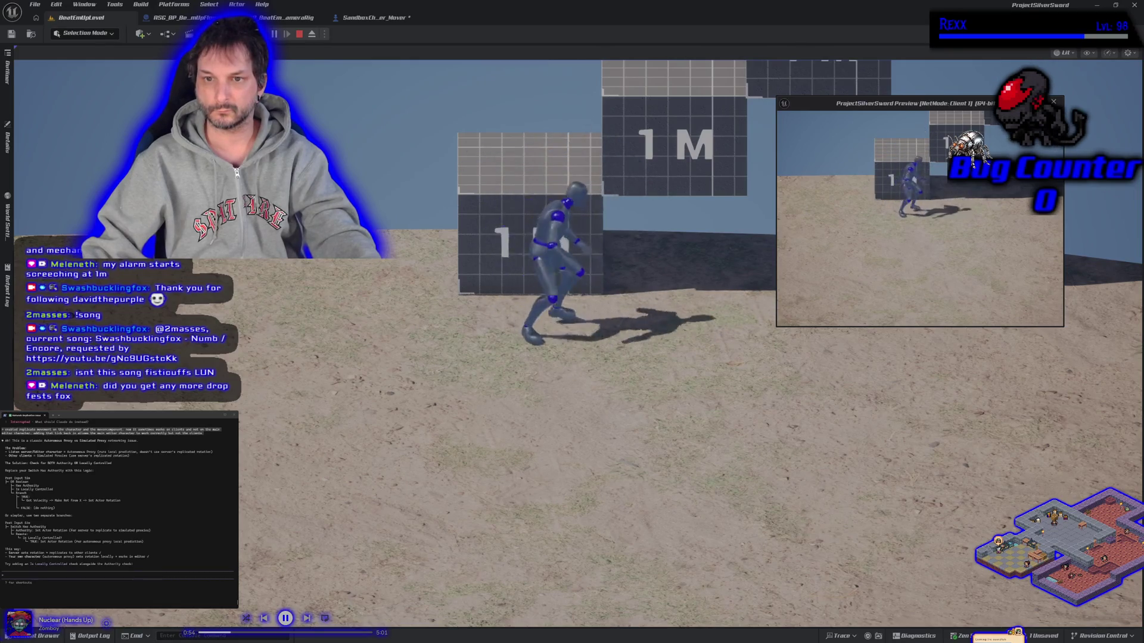
pyautogui.press('a')
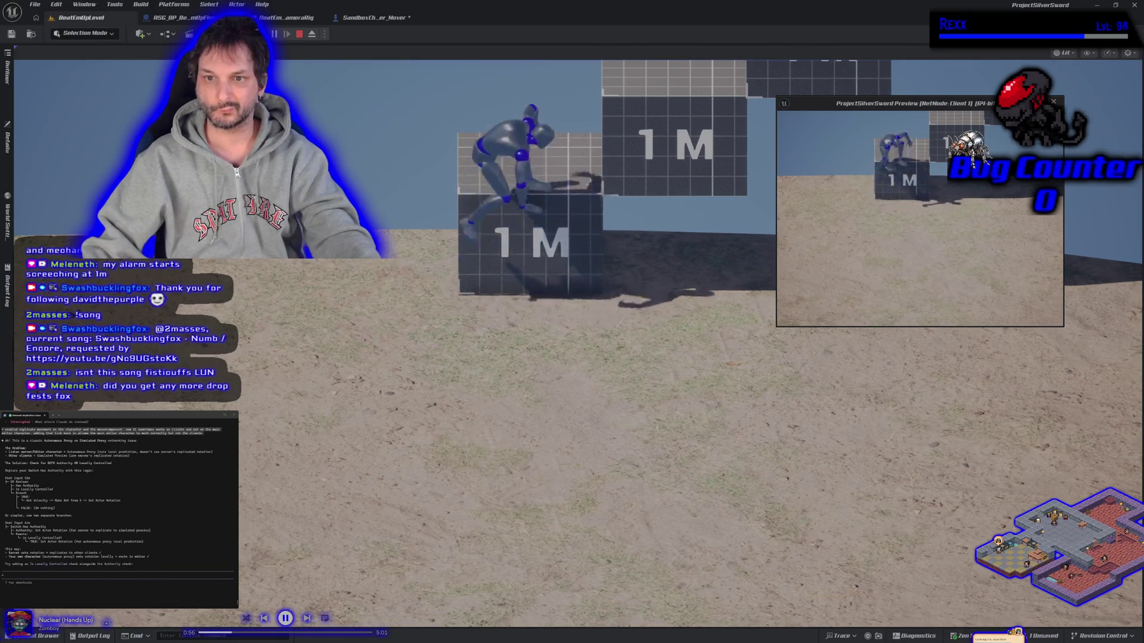
pyautogui.press('Escape')
pyautogui.moveTo(857, 259); pyautogui.dragTo(547, 146)
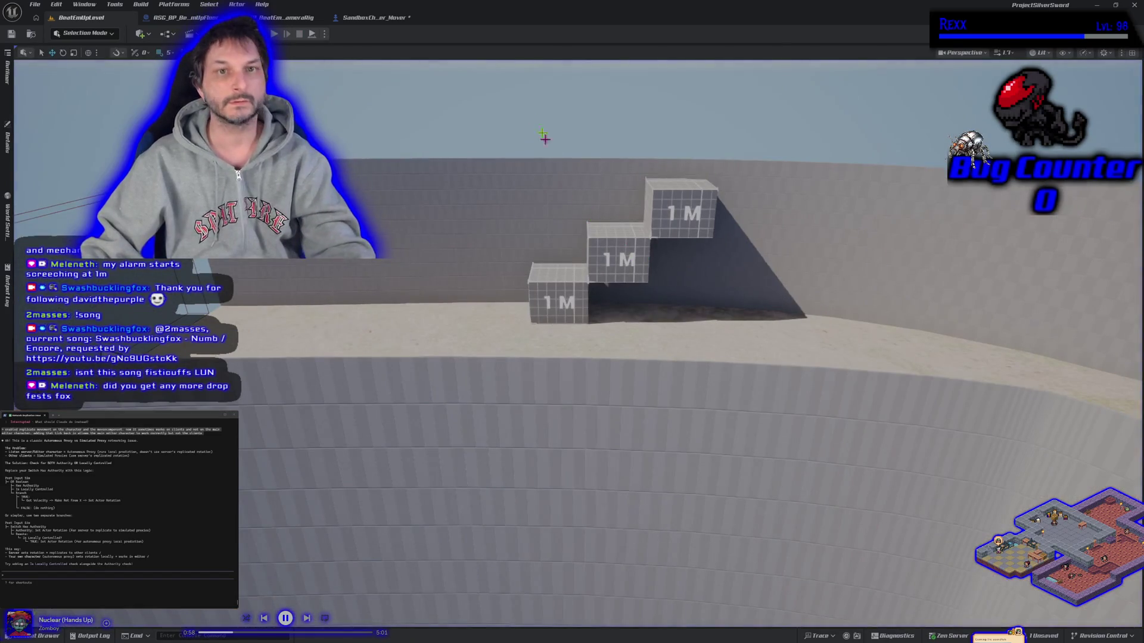
pyautogui.click(369, 17)
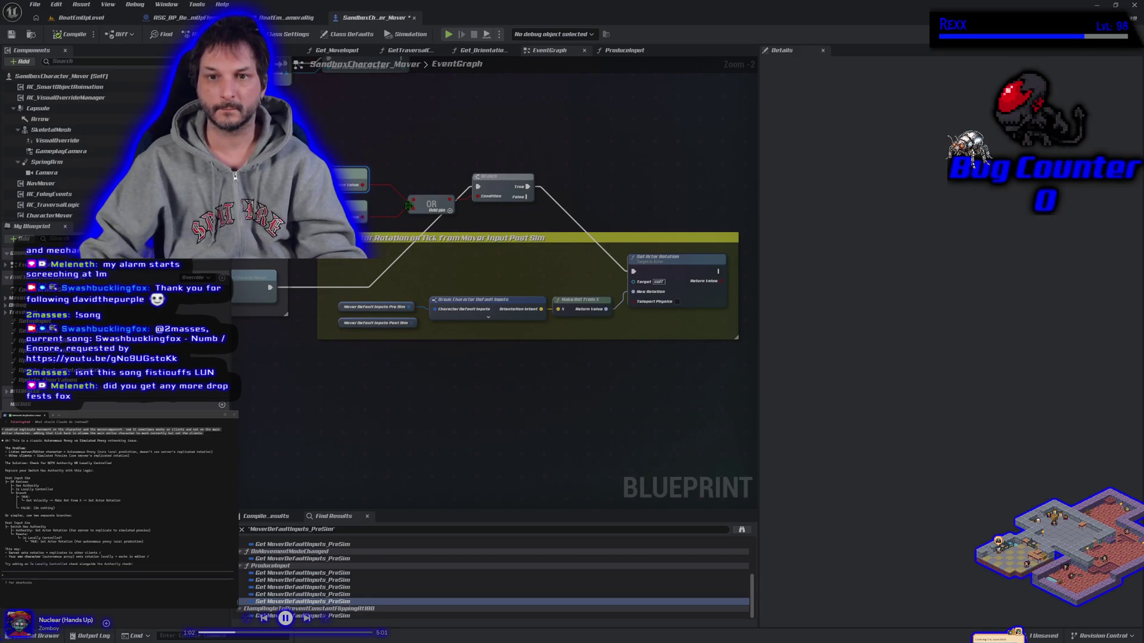
# Step: Raise the OR node in the graph and start a new play test, running the client character right
pyautogui.moveTo(427, 206); pyautogui.dragTo(420, 158)
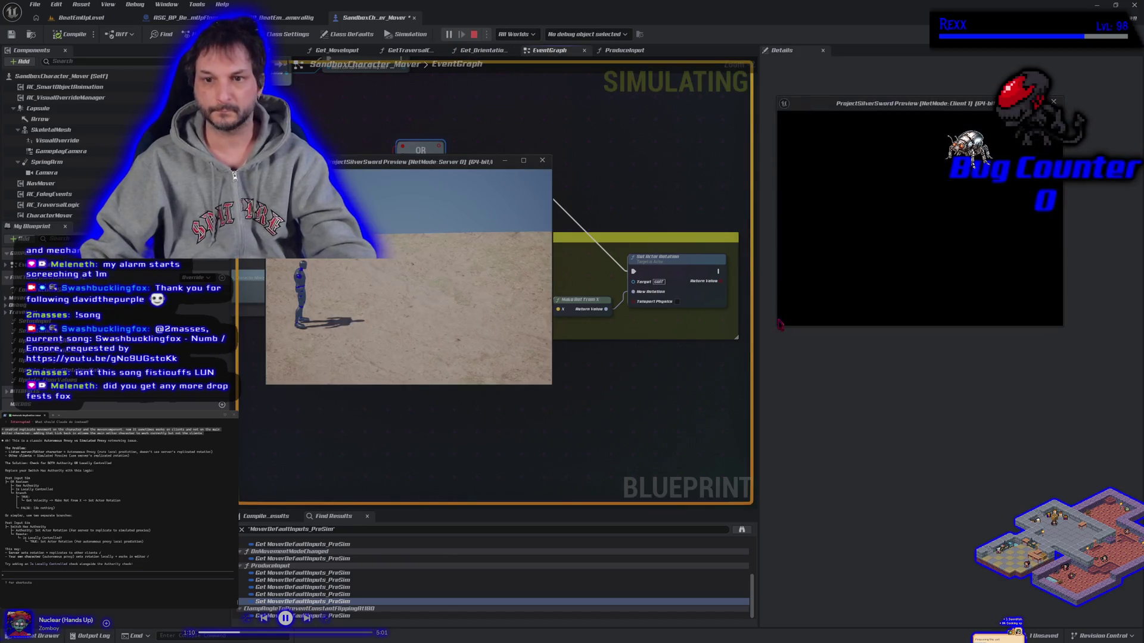
pyautogui.press('Escape')
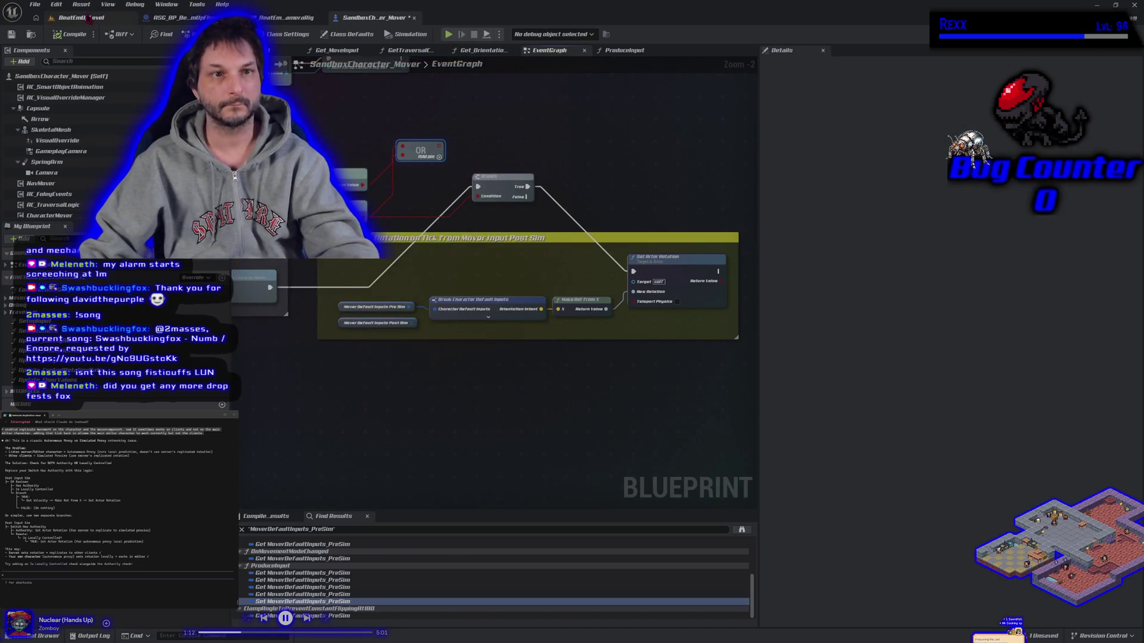
pyautogui.hotkey('alt', 'p')
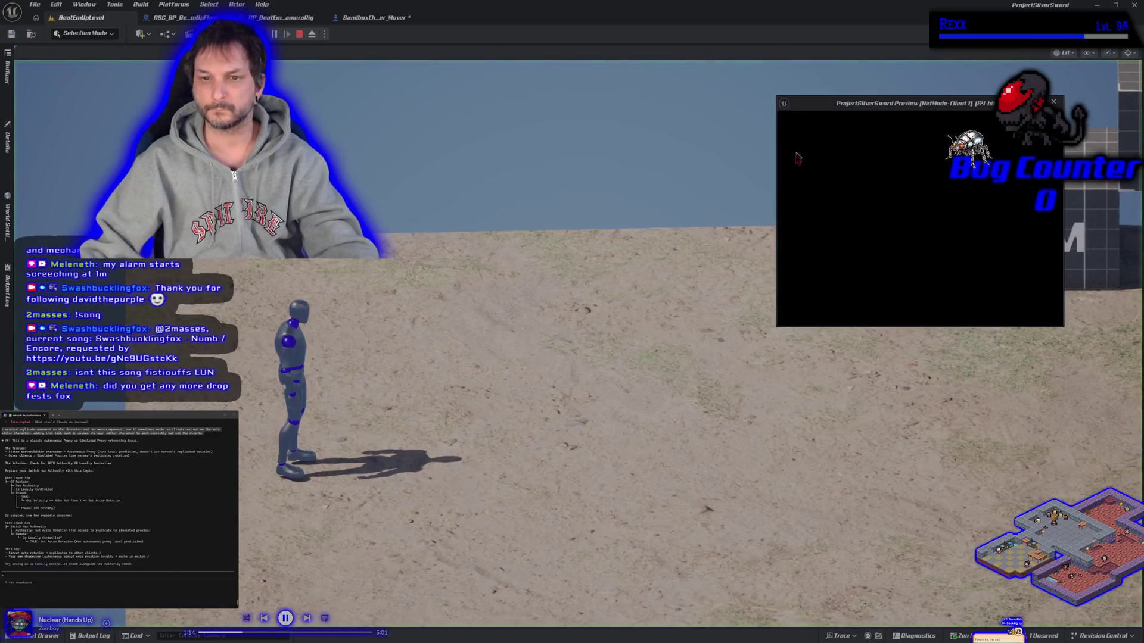
pyautogui.click(814, 224)
pyautogui.press('d')
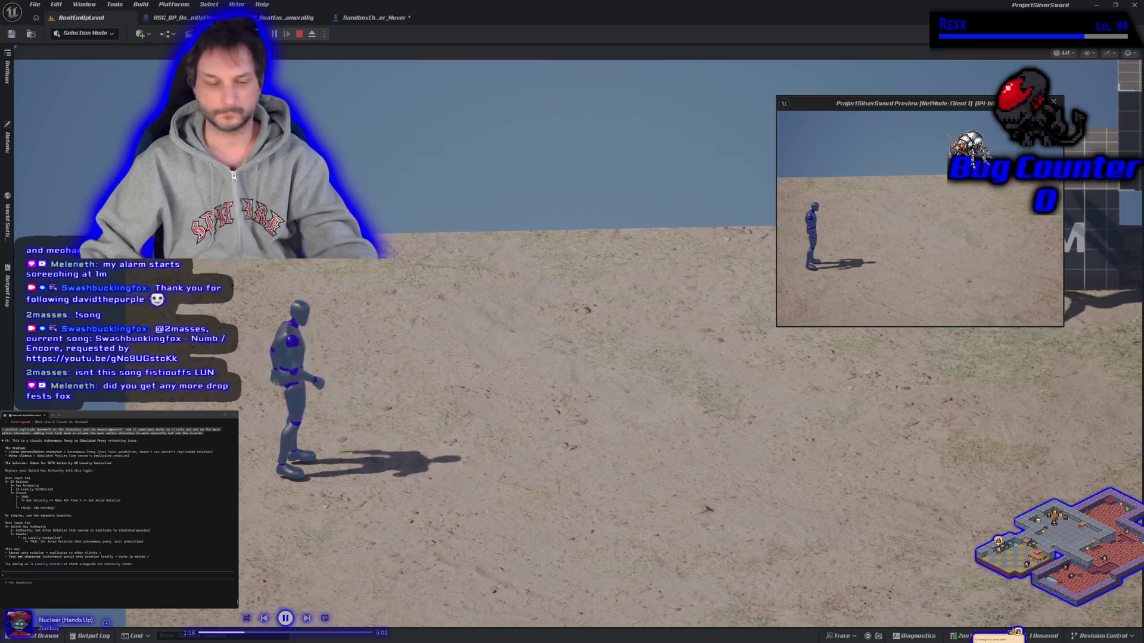
# Step: In the main game view, run the player character right to the back wall and climb it
pyautogui.hotkey('alt', 'Tab')
pyautogui.click(820, 231)
pyautogui.press('d')
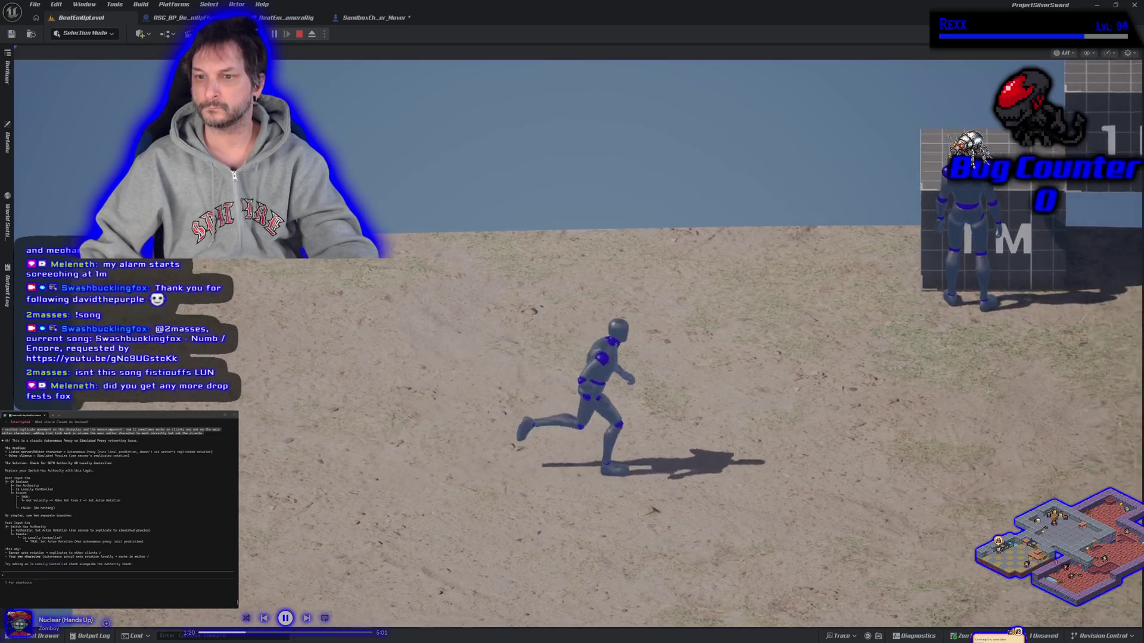
pyautogui.press('w')
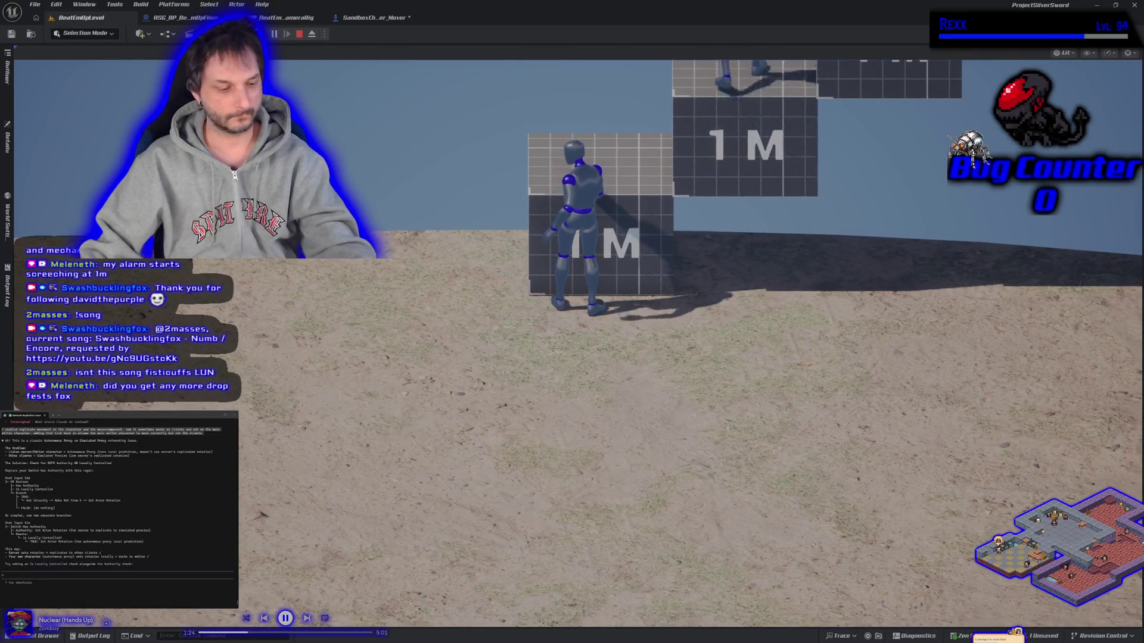
pyautogui.hotkey('alt', 'Tab')
# Step: In the Client 1 window, repeatedly jump the character onto the 1M boxes and drop off
pyautogui.click(821, 234)
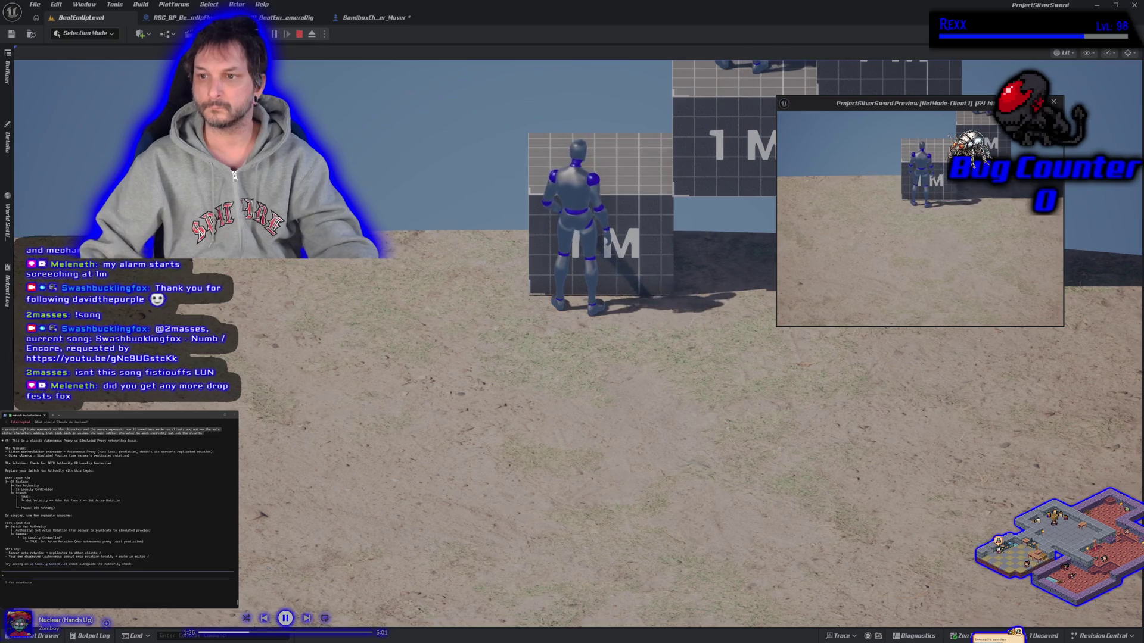
pyautogui.press('w')
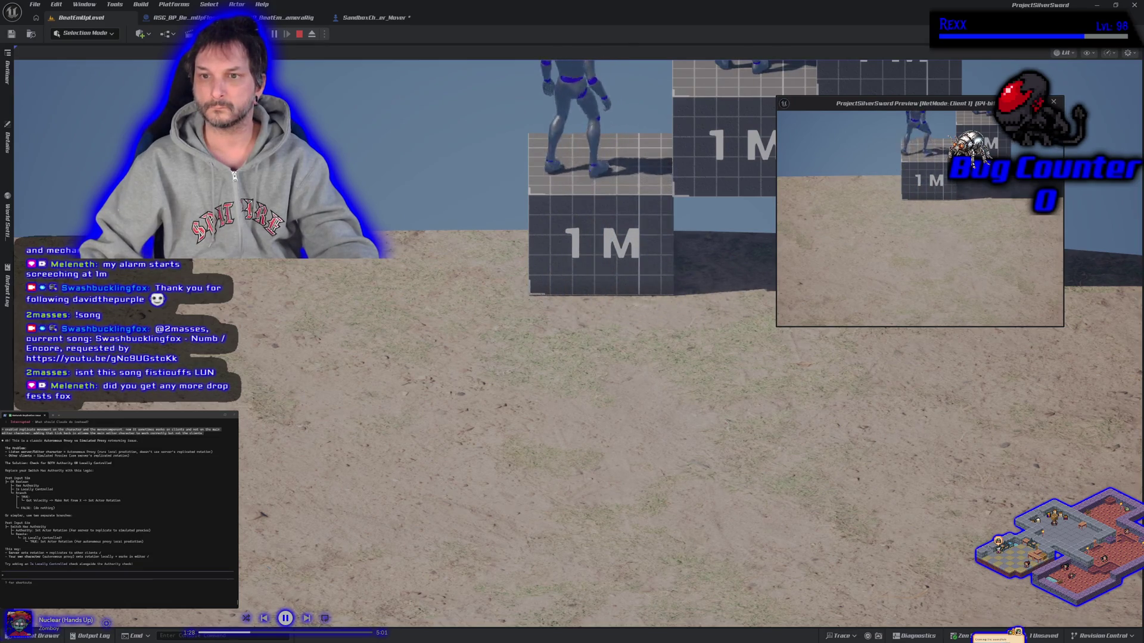
pyautogui.press('s')
pyautogui.press('w')
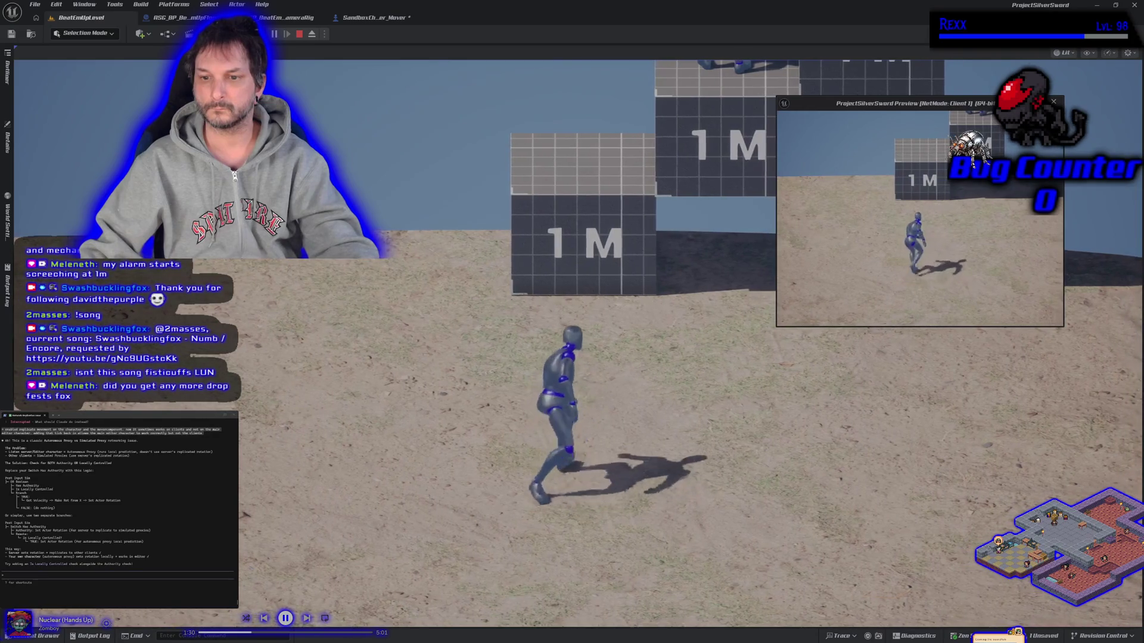
pyautogui.press('space')
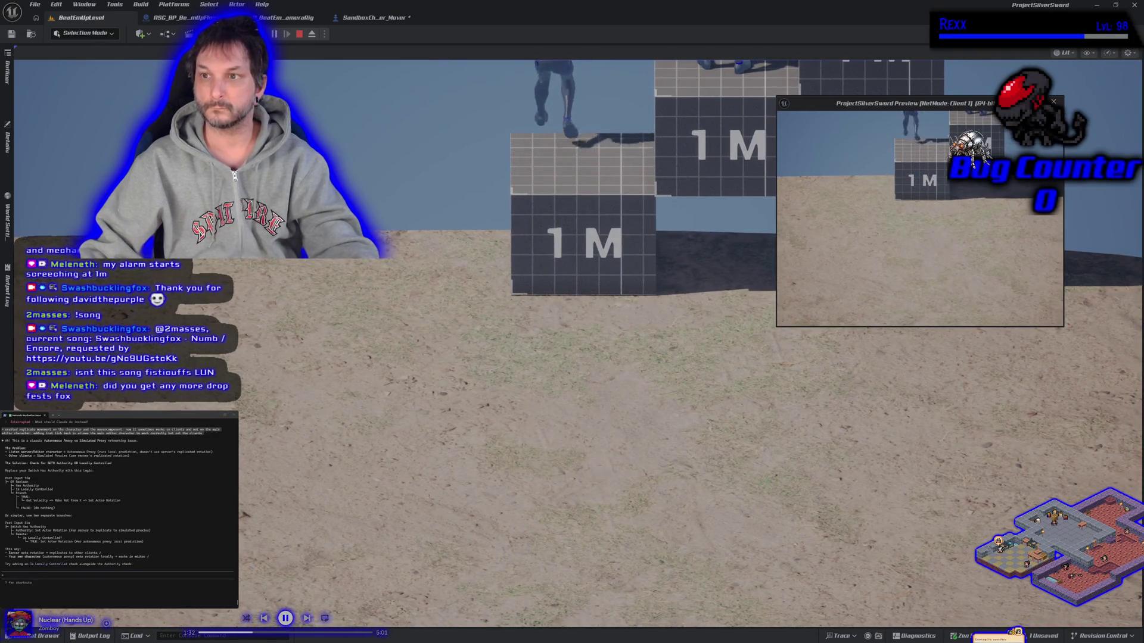
pyautogui.press('s')
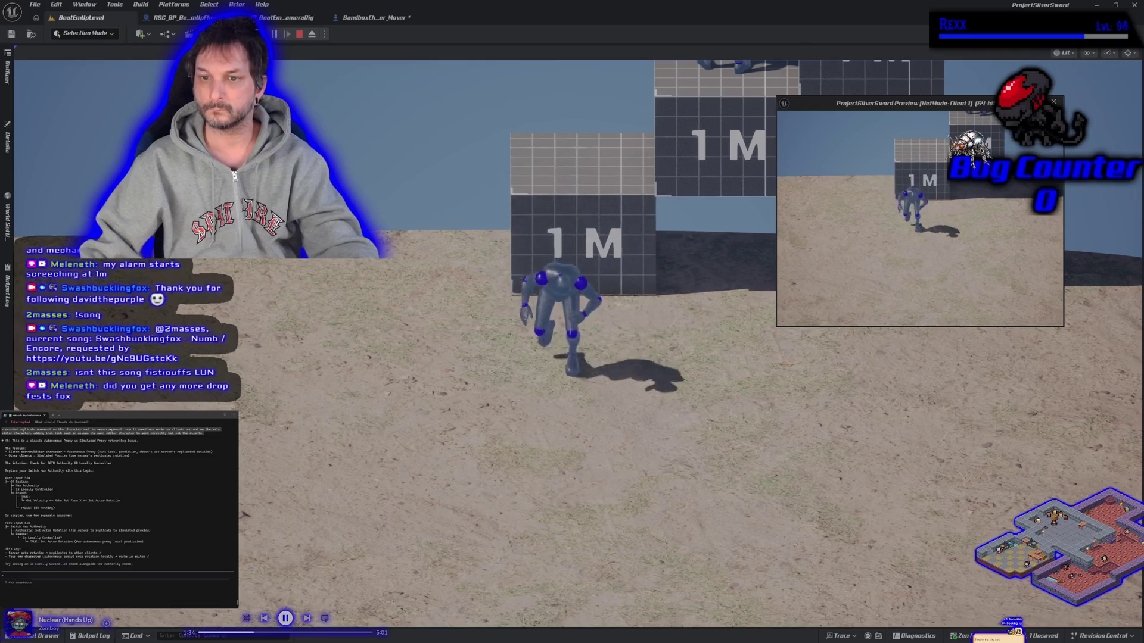
pyautogui.press('w')
pyautogui.press('space')
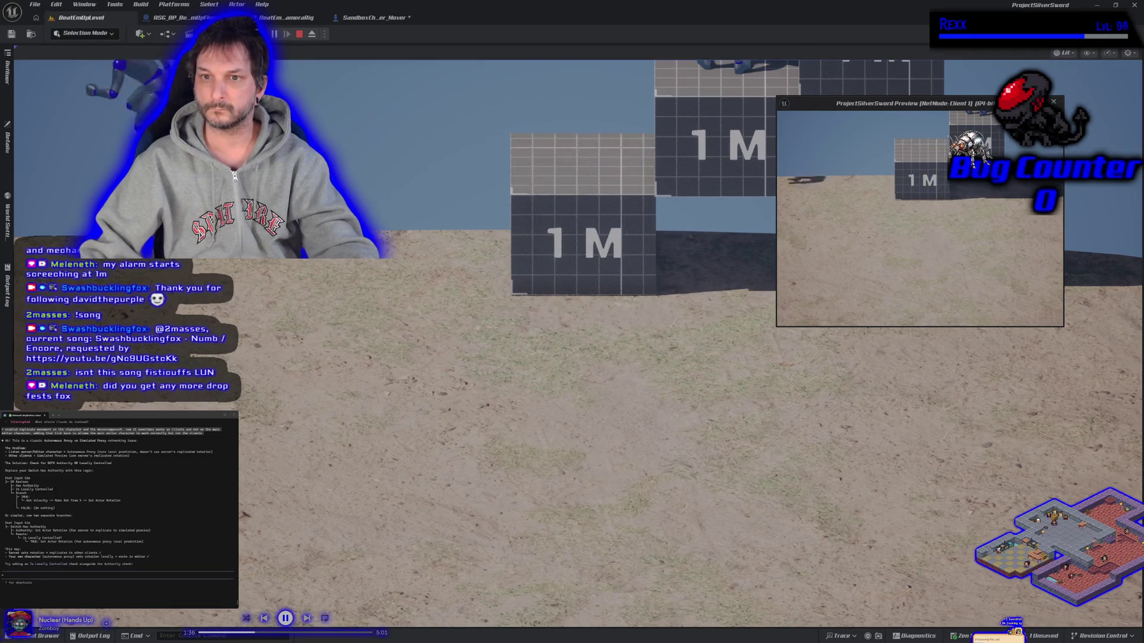
pyautogui.press('d')
pyautogui.press('space')
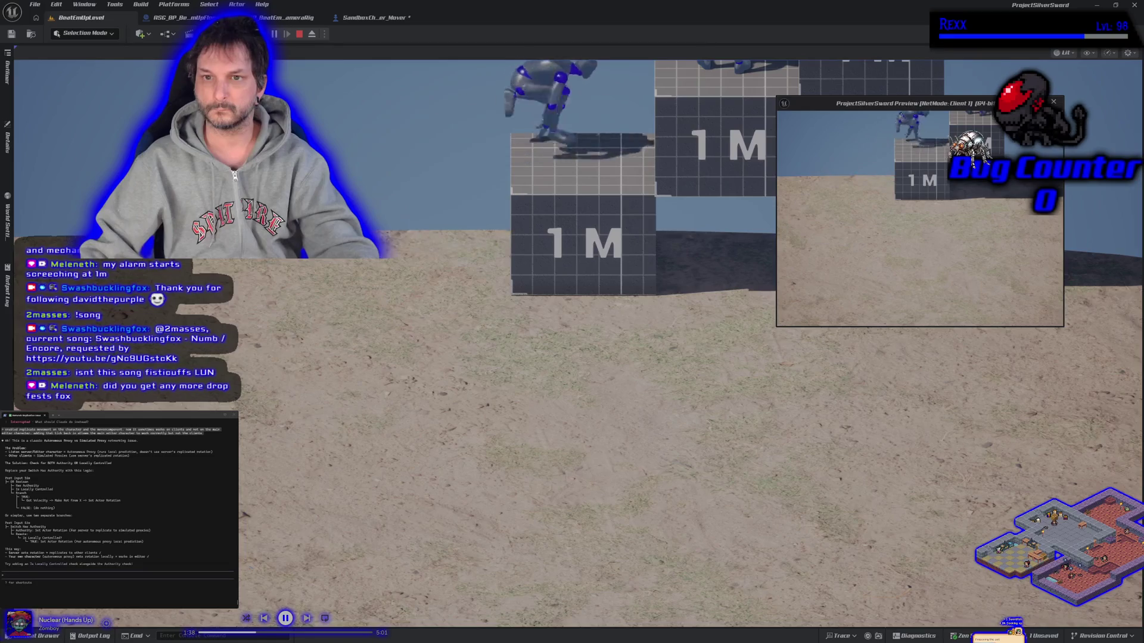
pyautogui.press('w')
pyautogui.press('space')
pyautogui.press('a')
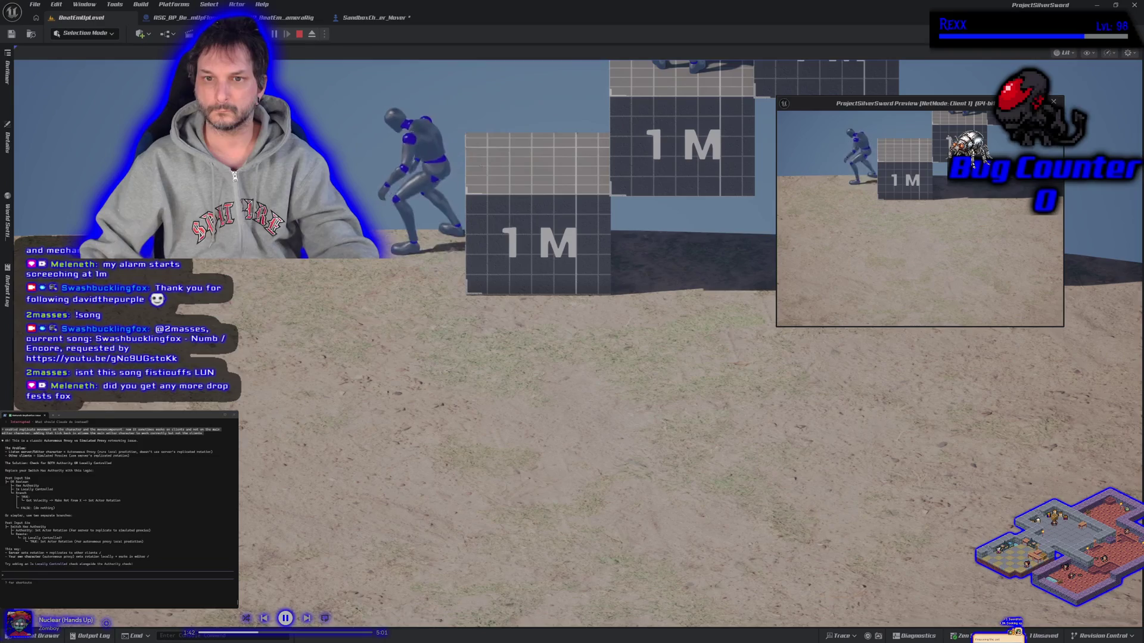
# Step: Back in the main view, jump the character onto the upper 1M boxes and drop off the front
pyautogui.hotkey('alt', 'Tab')
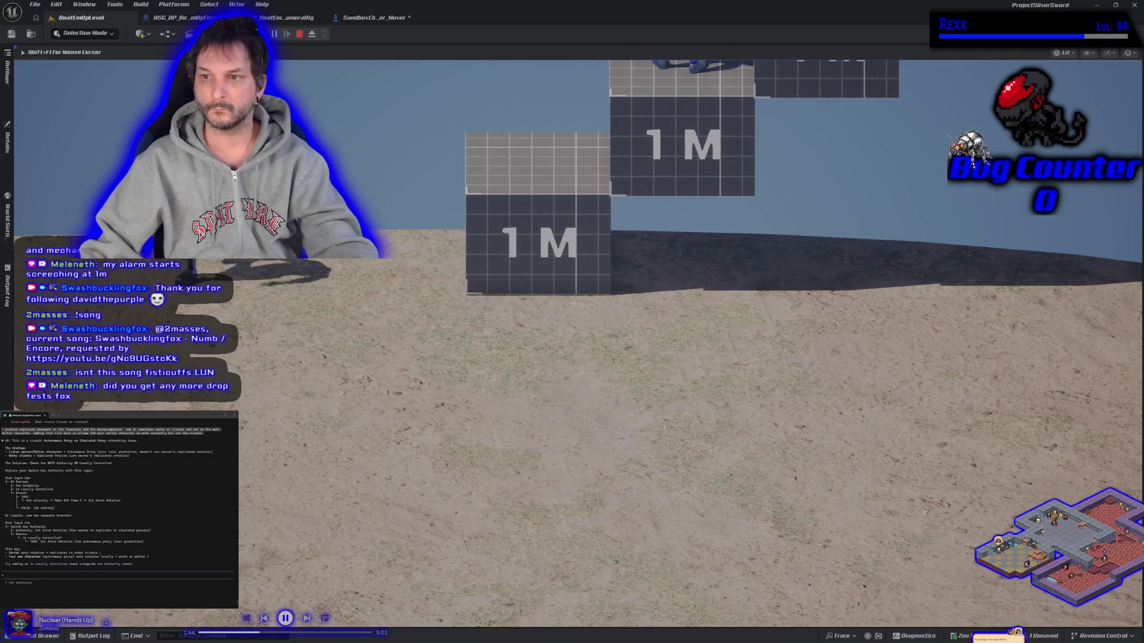
pyautogui.press('s')
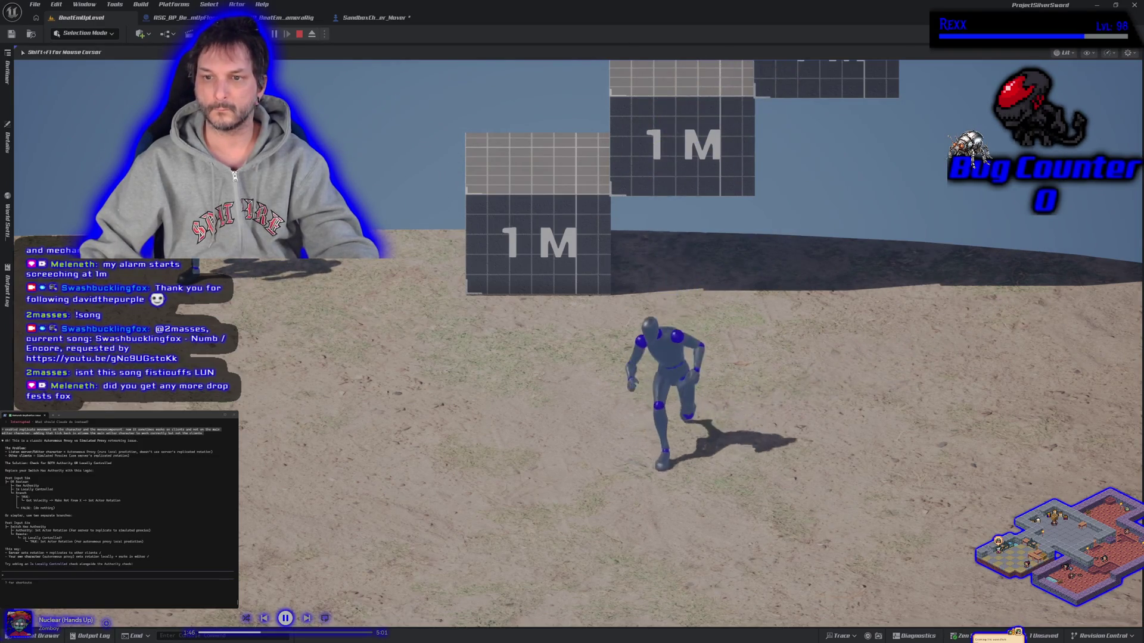
pyautogui.press('w')
pyautogui.press('space')
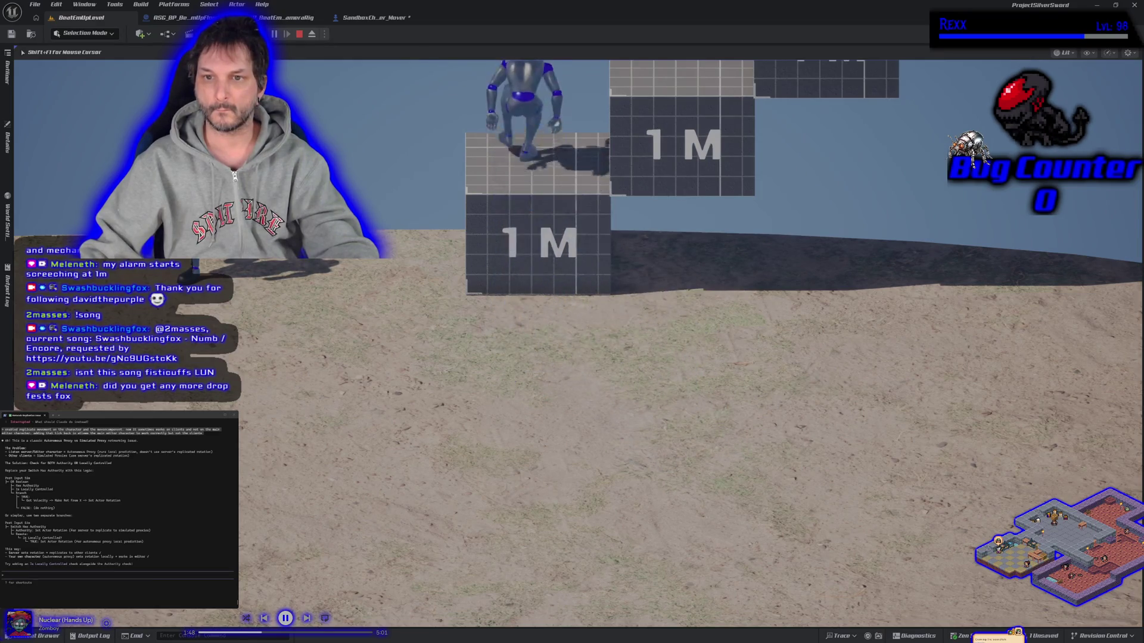
pyautogui.press('s')
pyautogui.press('w')
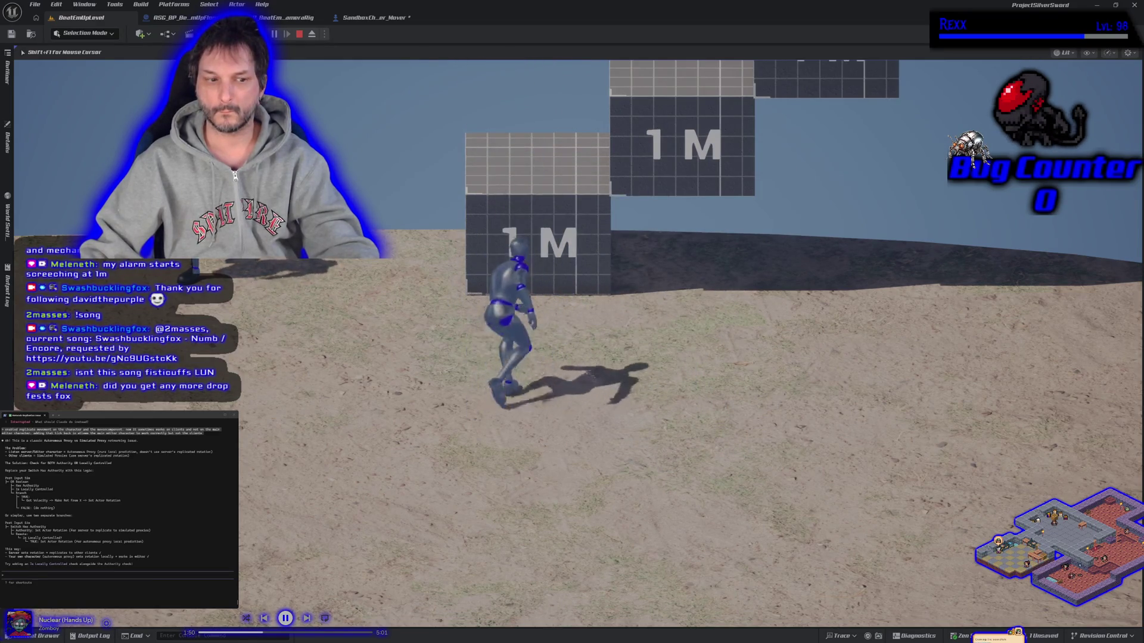
pyautogui.press('space')
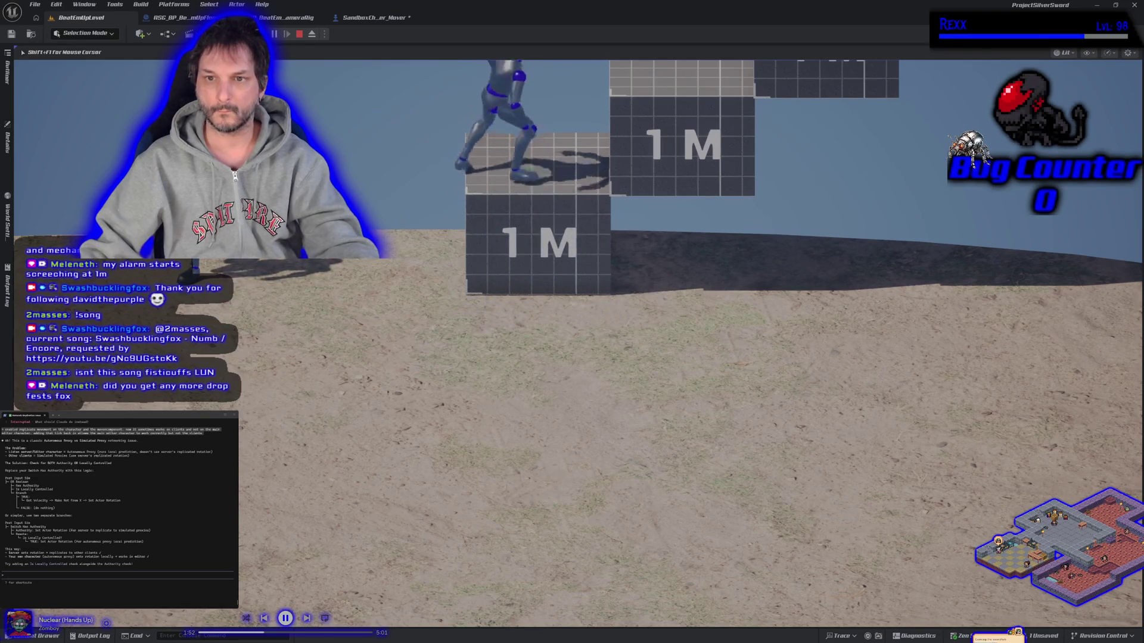
pyautogui.press('s')
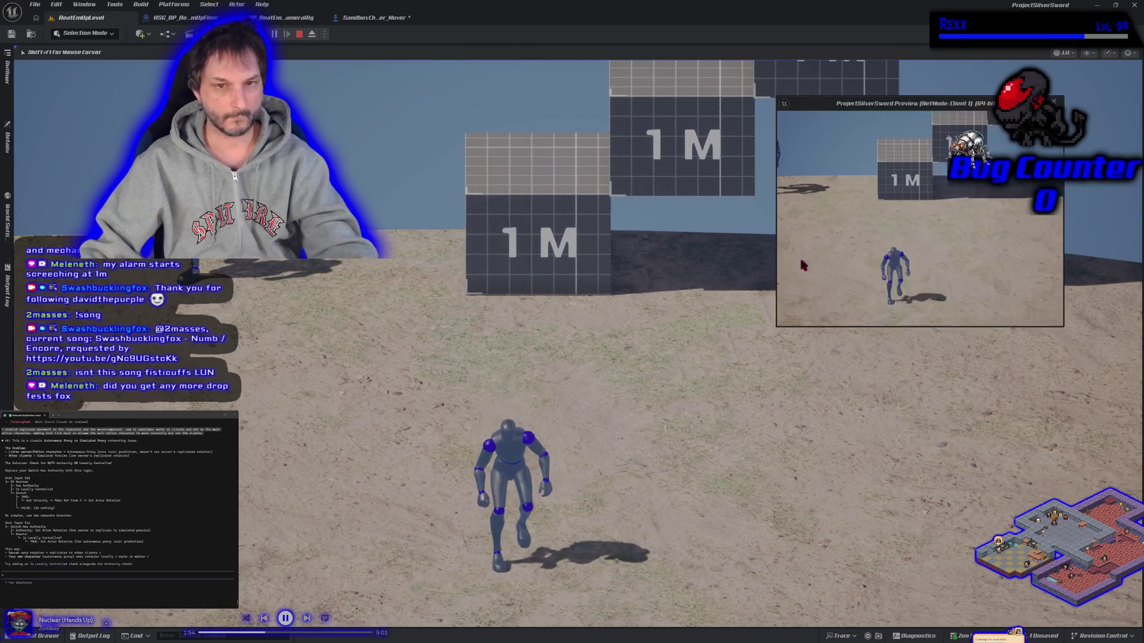
# Step: Steer the second character around, jump it onto the 1M box twice, then stop the test
pyautogui.press('s')
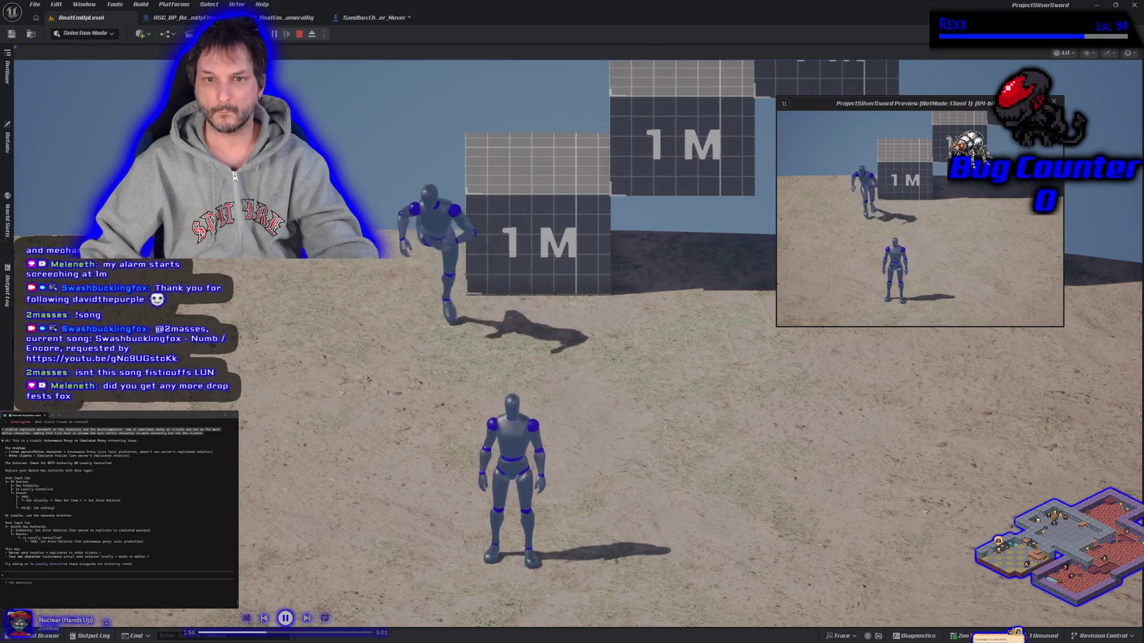
pyautogui.press('w')
pyautogui.press('s')
pyautogui.press('d')
pyautogui.press('w')
pyautogui.press('space')
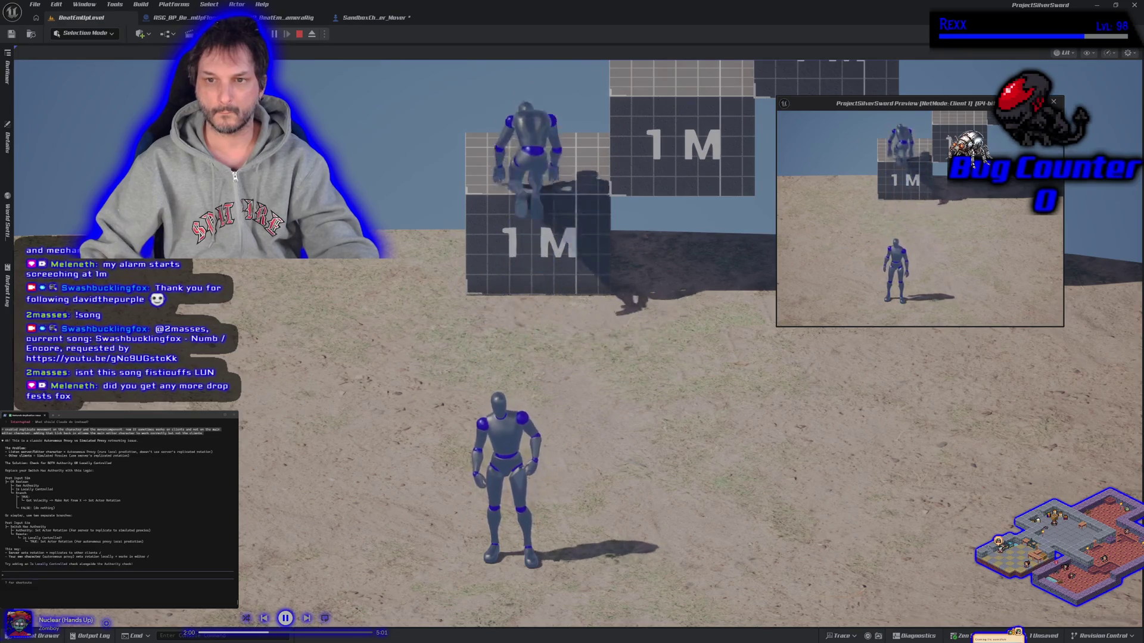
pyautogui.press('s')
pyautogui.press('d')
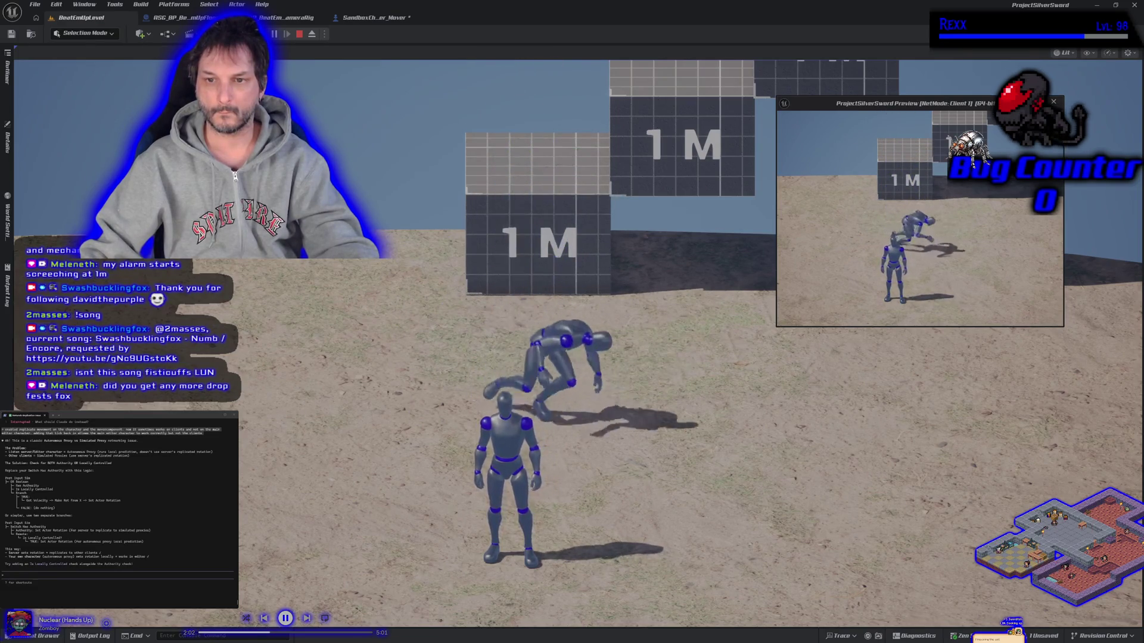
pyautogui.press('w')
pyautogui.press('space')
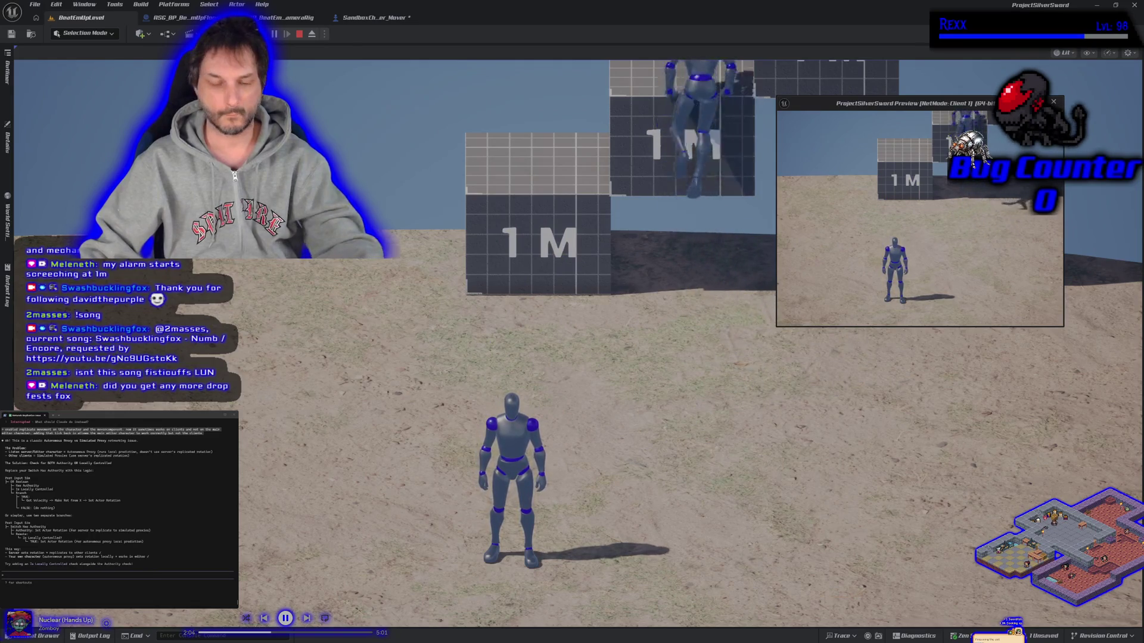
pyautogui.press('Escape')
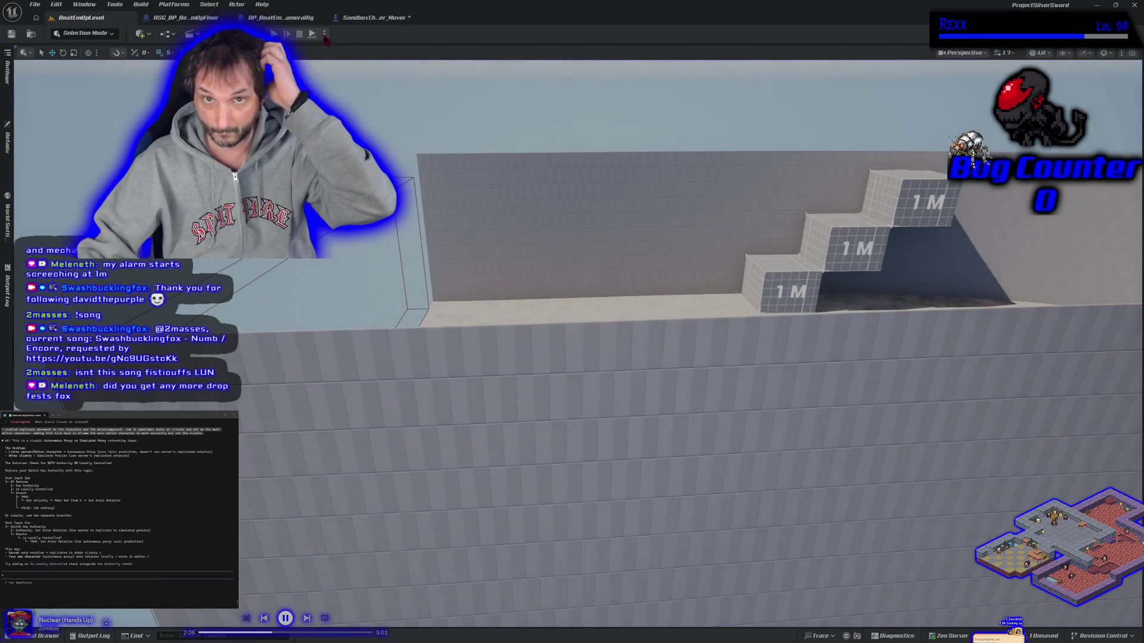
# Step: Increase the player count in the Play options and launch PIE with three client windows
pyautogui.click(324, 34)
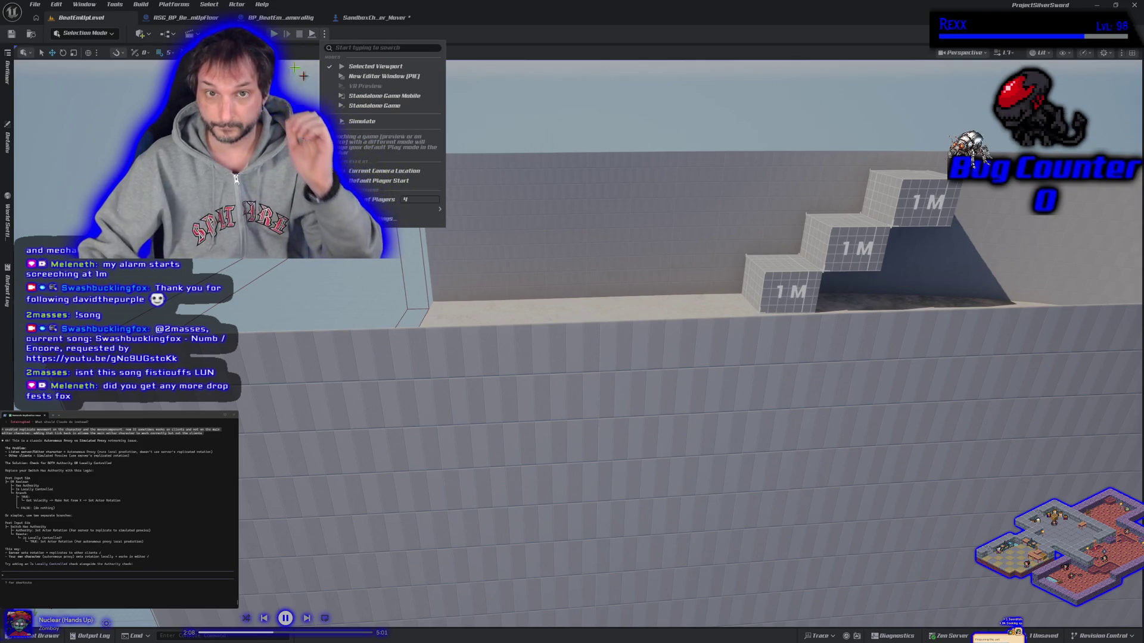
pyautogui.click(276, 34)
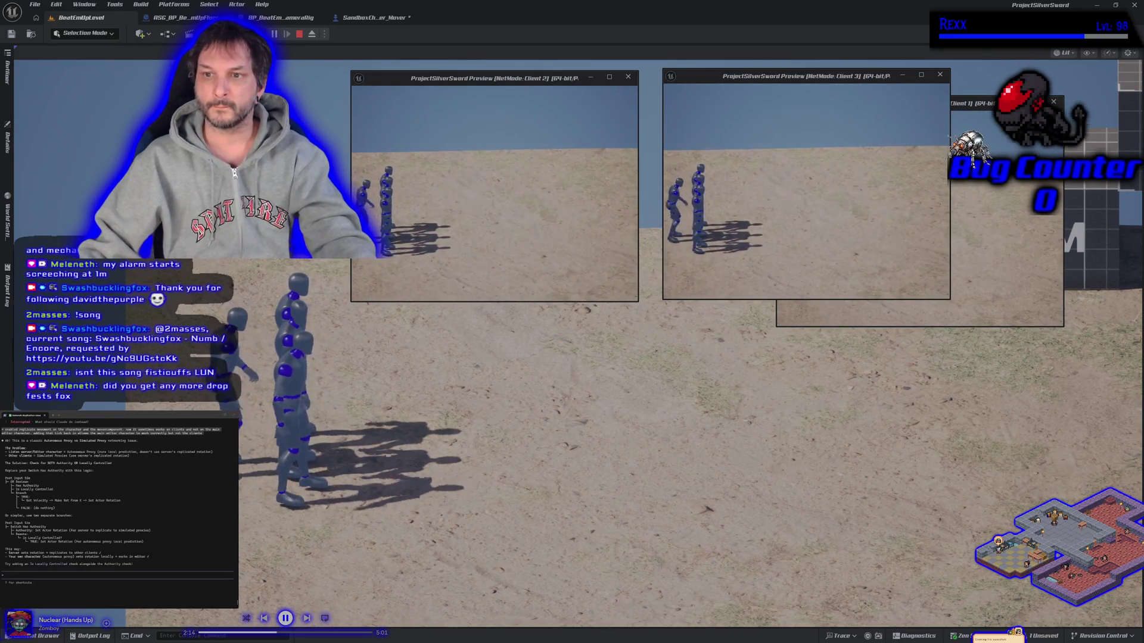
# Step: Run a character right and arrange the Client 2, Client 3 and Client 1 windows around the screen
pyautogui.press('d')
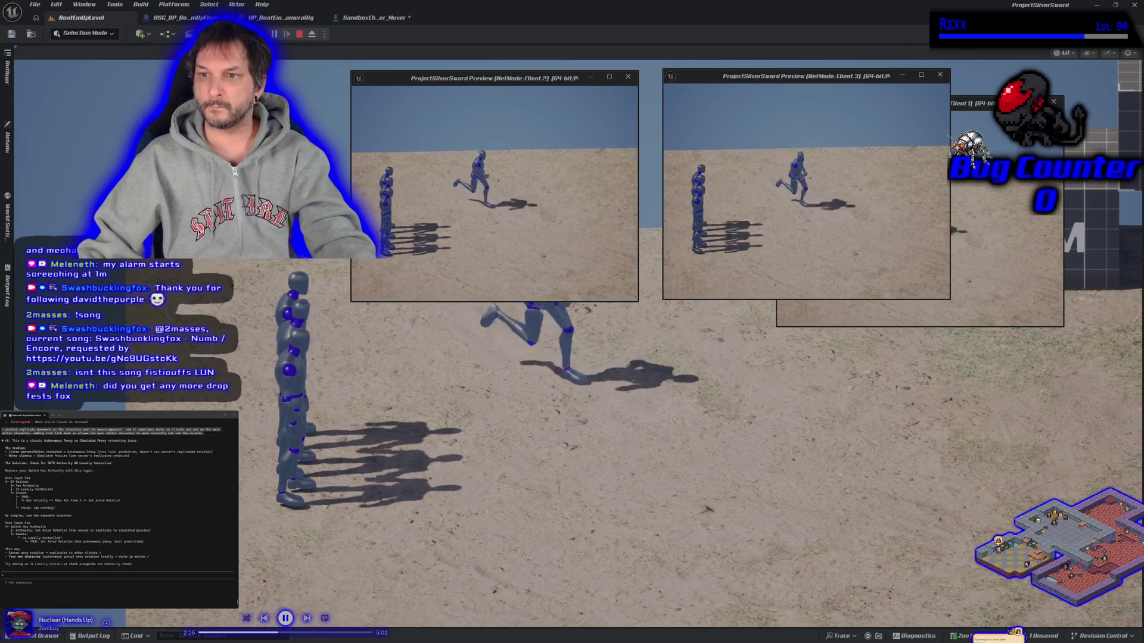
pyautogui.press('d')
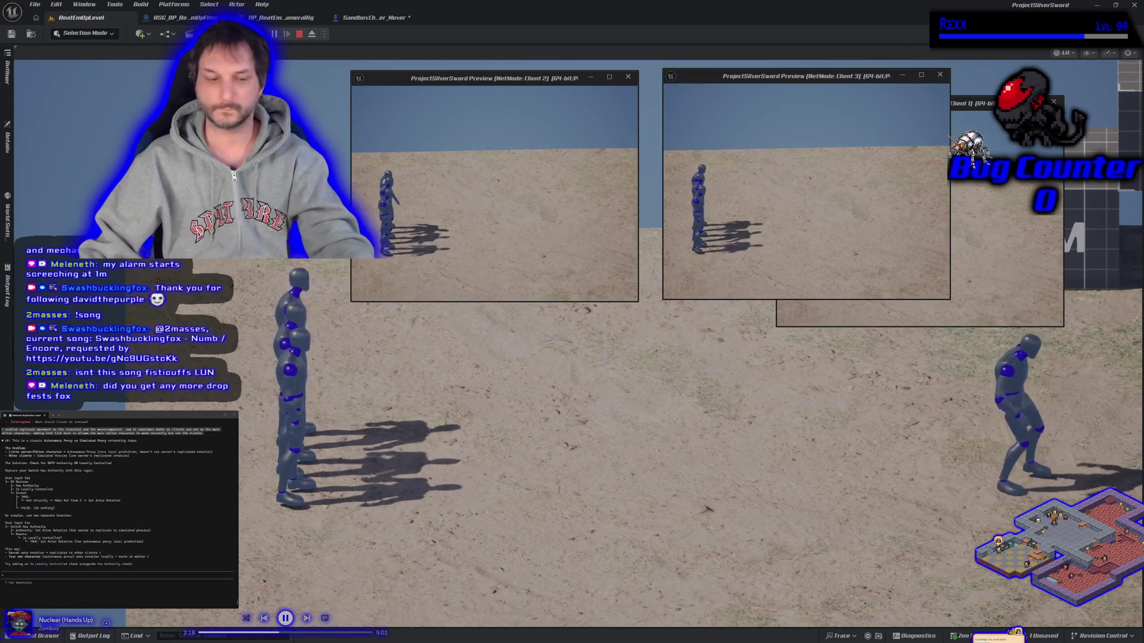
pyautogui.moveTo(563, 79)
pyautogui.mouseDown()
pyautogui.moveTo(372, 67)
pyautogui.moveTo(242, 30)
pyautogui.mouseUp()
pyautogui.moveTo(767, 80)
pyautogui.mouseDown()
pyautogui.moveTo(258, 285)
pyautogui.moveTo(123, 296)
pyautogui.mouseUp()
pyautogui.moveTo(868, 104)
pyautogui.mouseDown()
pyautogui.moveTo(763, 124)
pyautogui.moveTo(438, 35)
pyautogui.mouseUp()
# Step: Run characters back and forth in the main view, toggling input focus with Shift+F1
pyautogui.press('d')
pyautogui.press('d')
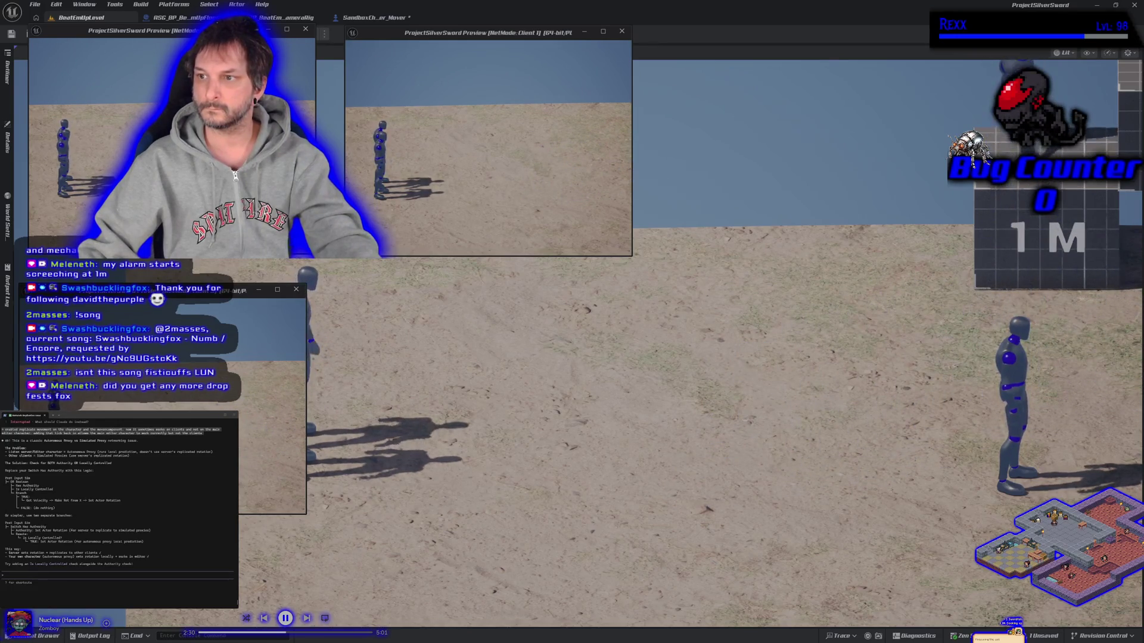
pyautogui.press('a')
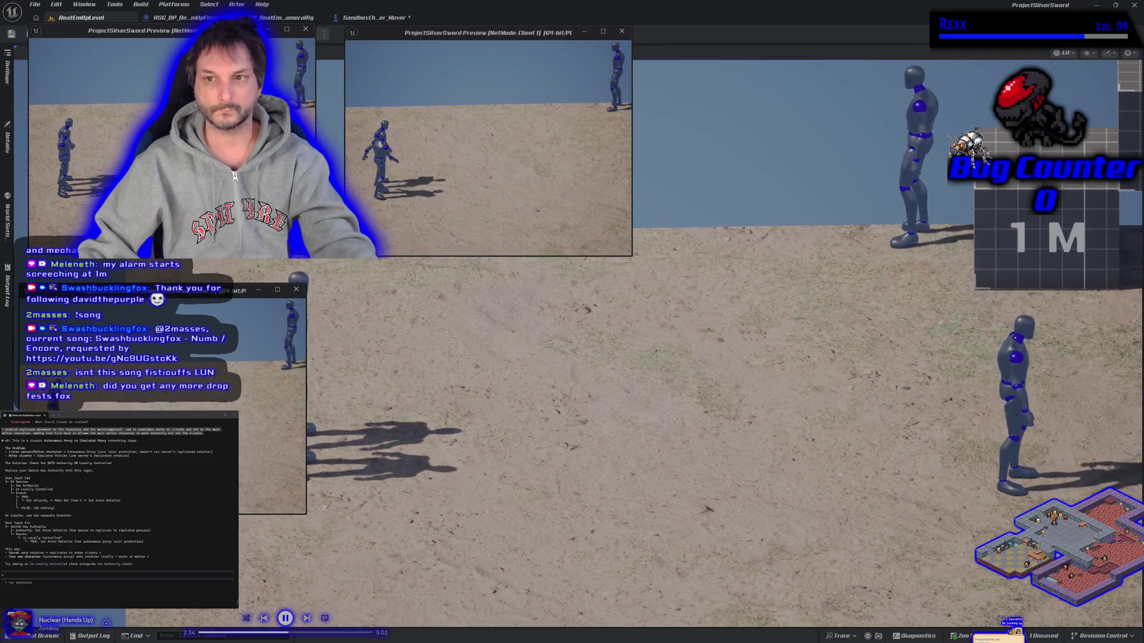
pyautogui.click(409, 292)
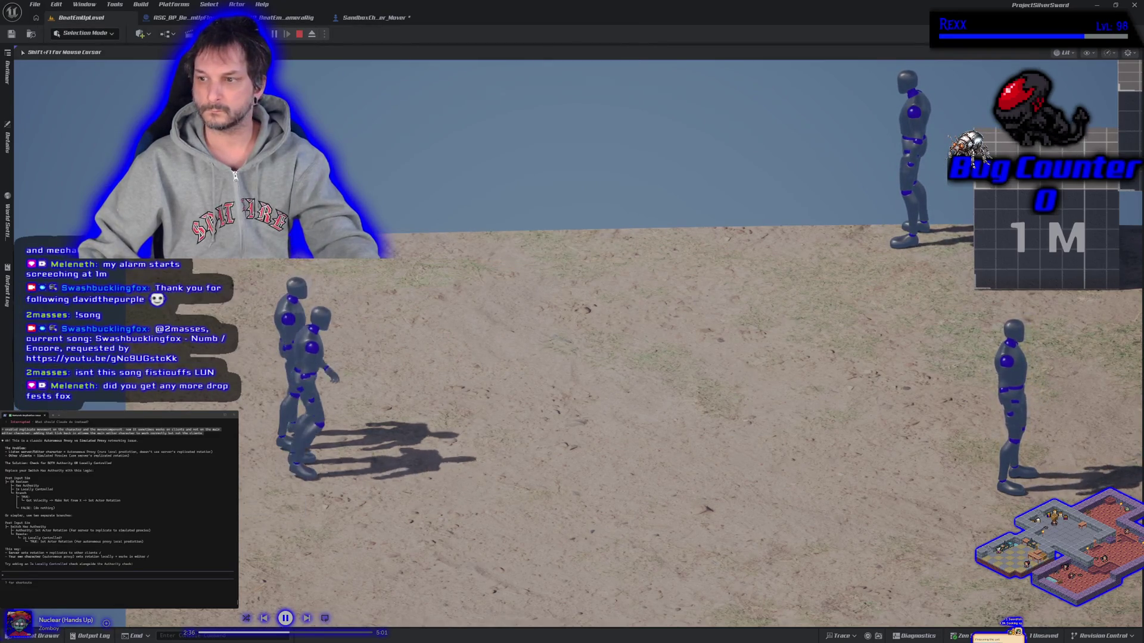
pyautogui.press('d')
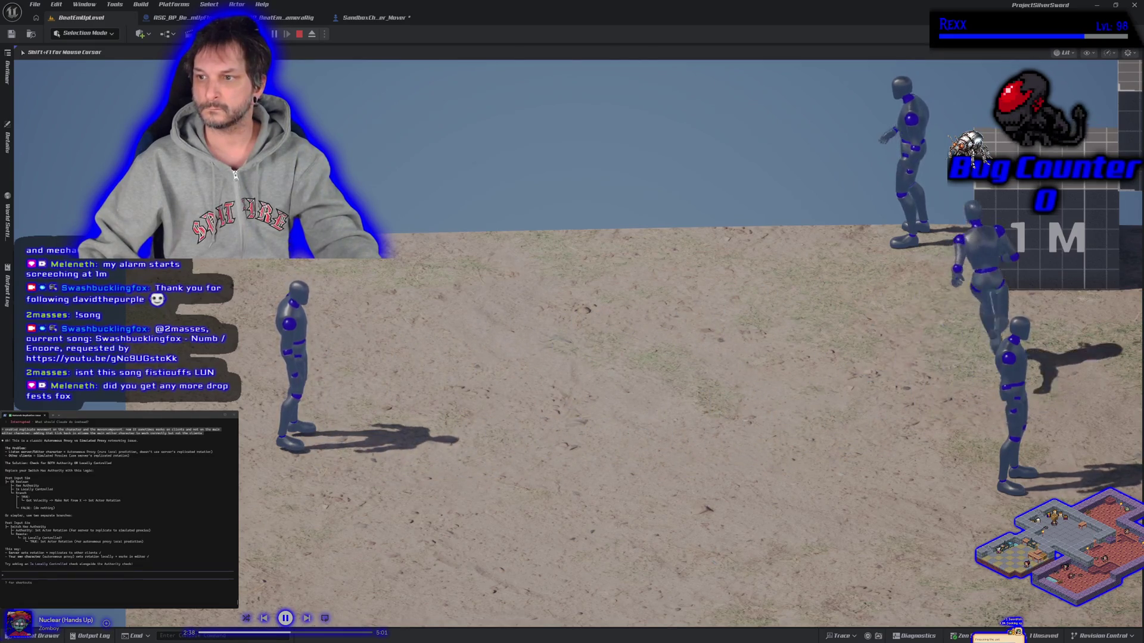
pyautogui.hotkey('shift', 'F1')
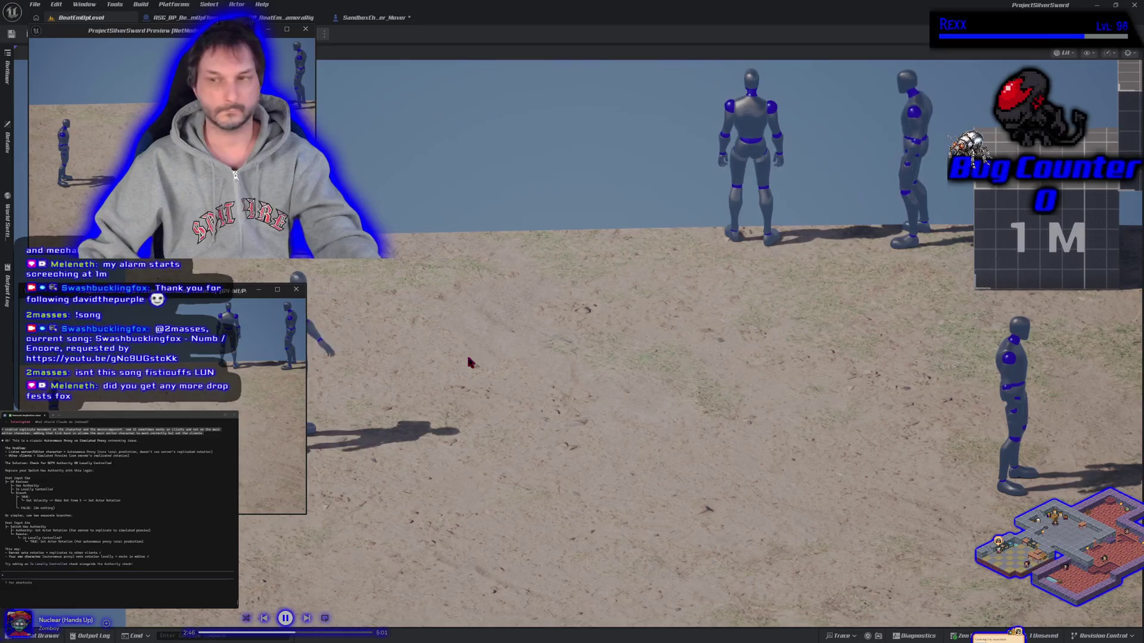
pyautogui.click(468, 361)
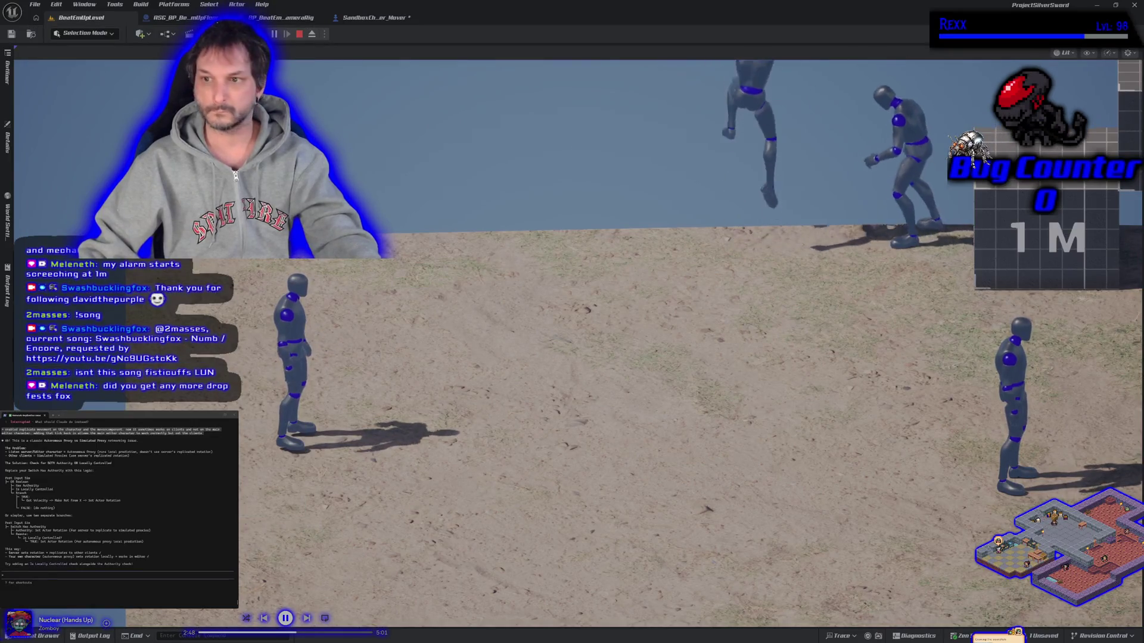
pyautogui.hotkey('shift', 'F1')
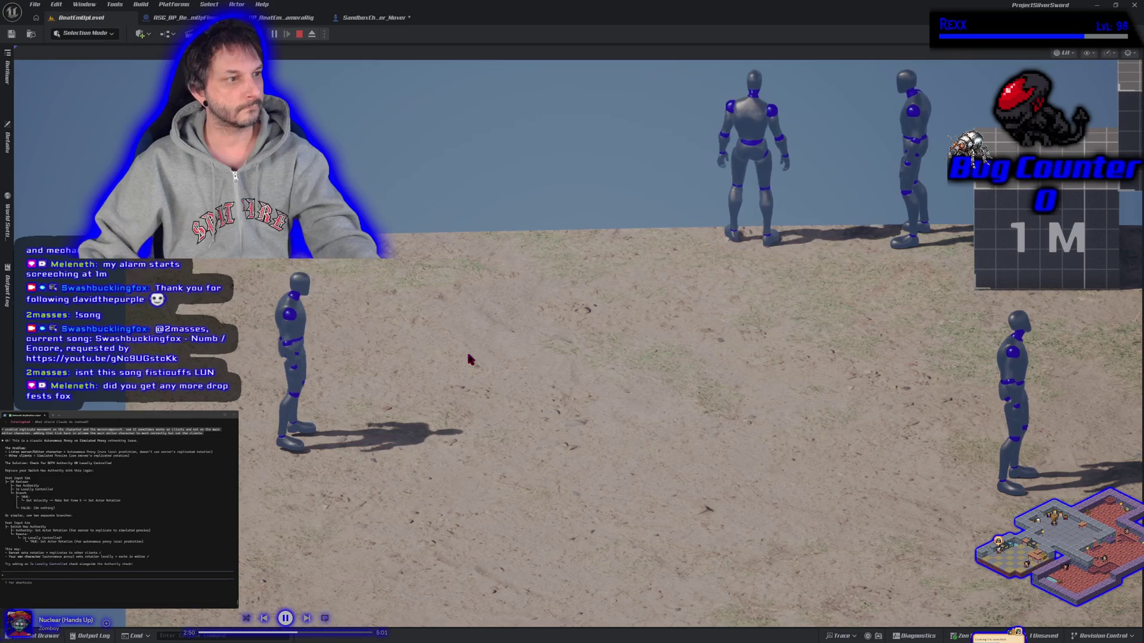
pyautogui.click(470, 359)
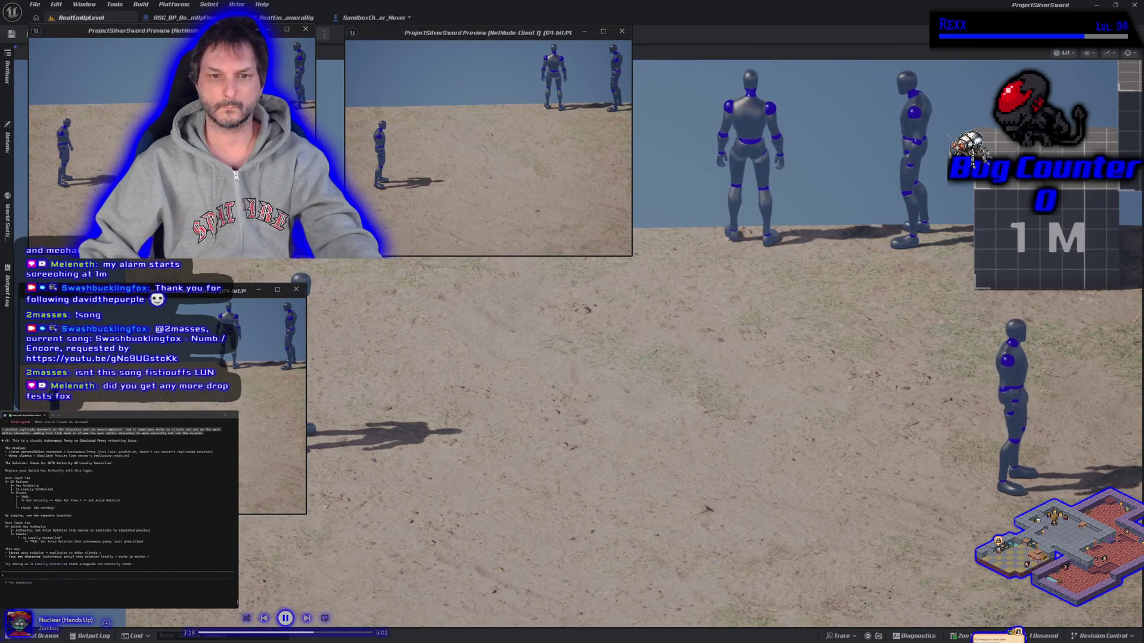
# Step: Jump the characters onto the 1M boxes, then end the play session
pyautogui.press('space')
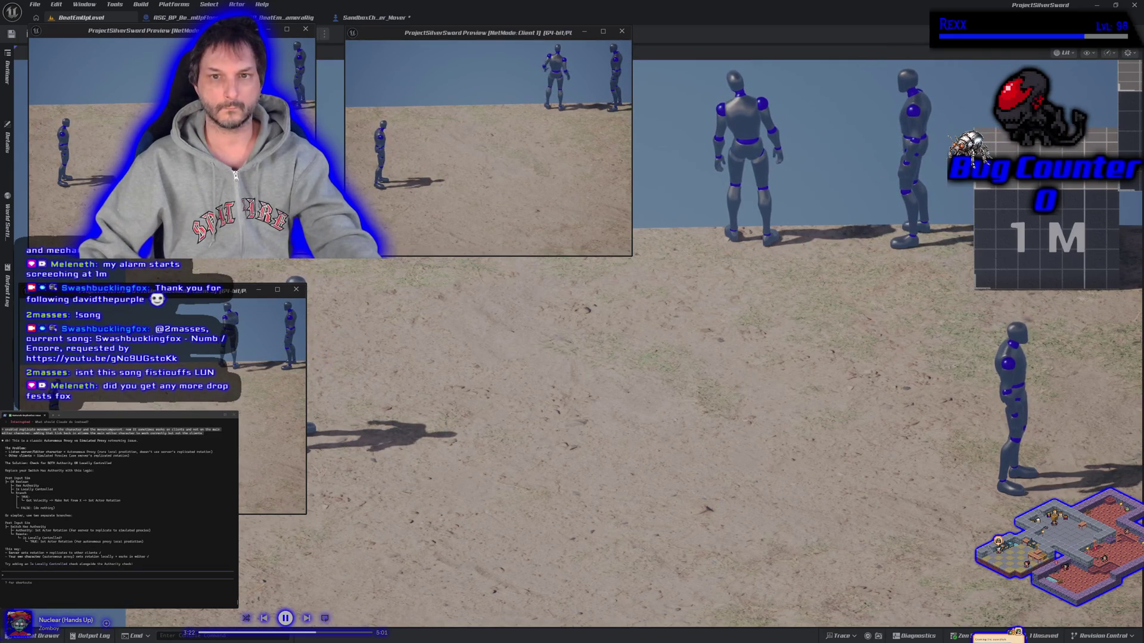
pyautogui.press('d')
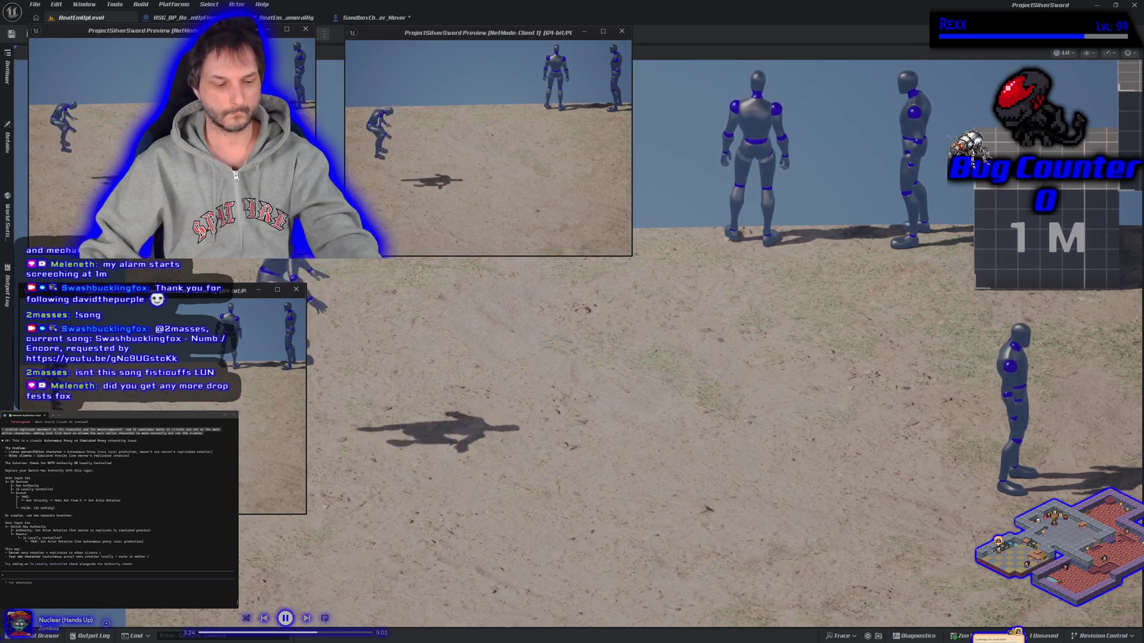
pyautogui.press('d')
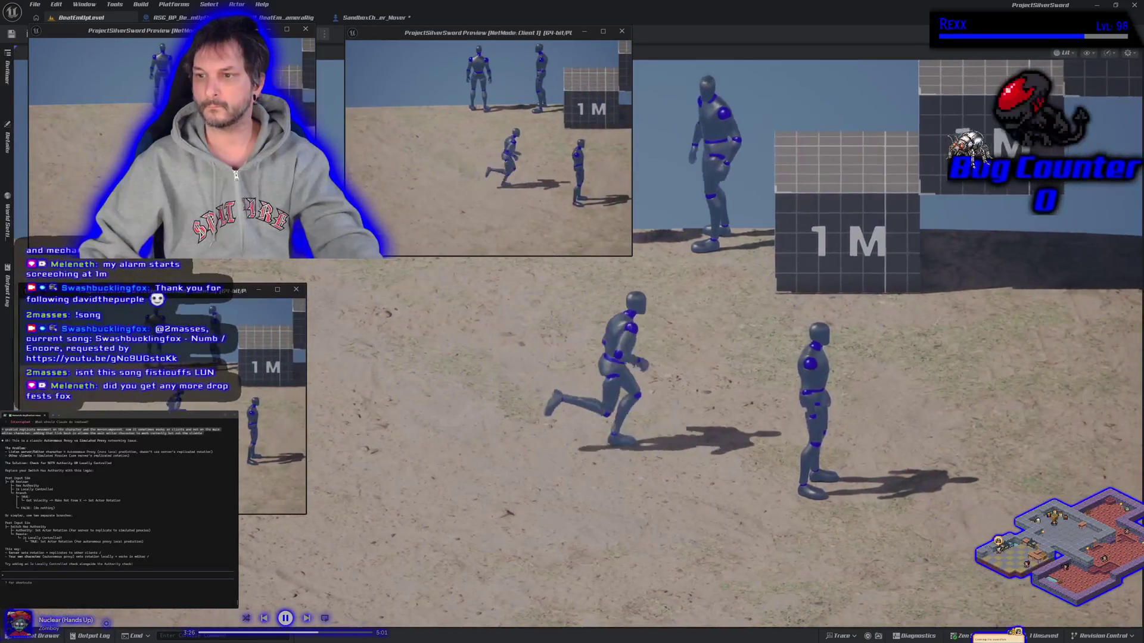
pyautogui.press('space')
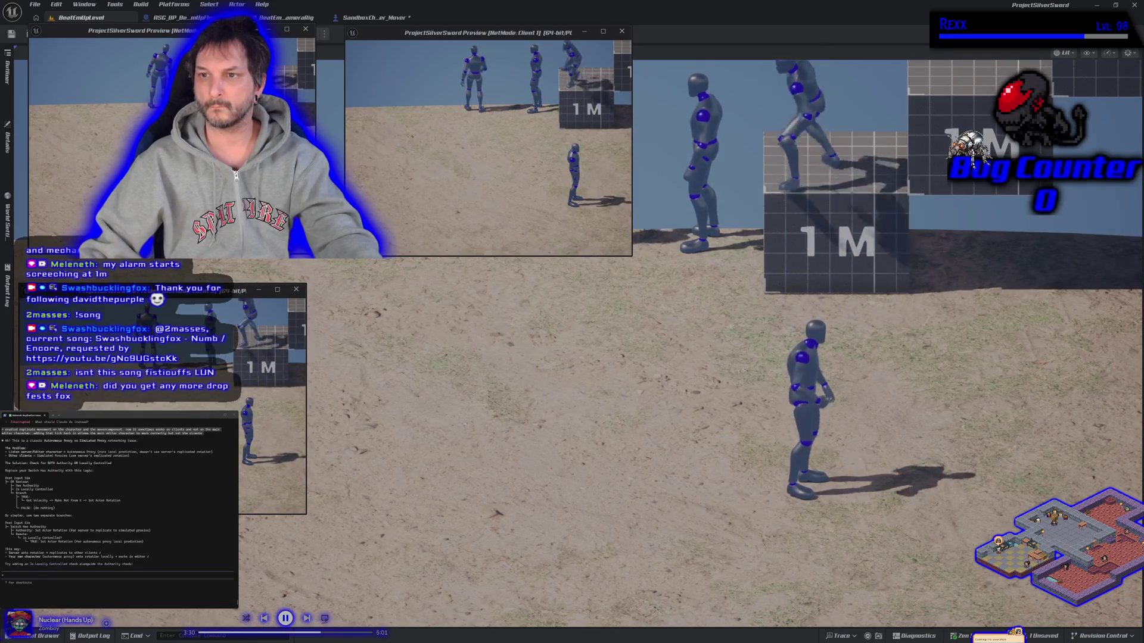
pyautogui.press('a')
pyautogui.press('a')
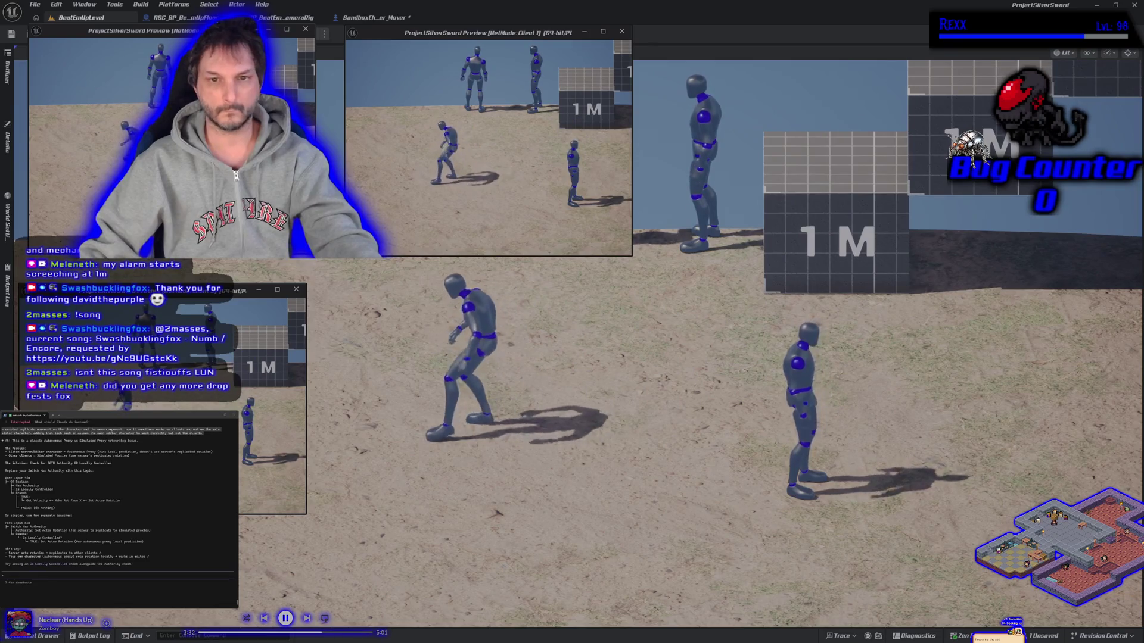
pyautogui.press('space')
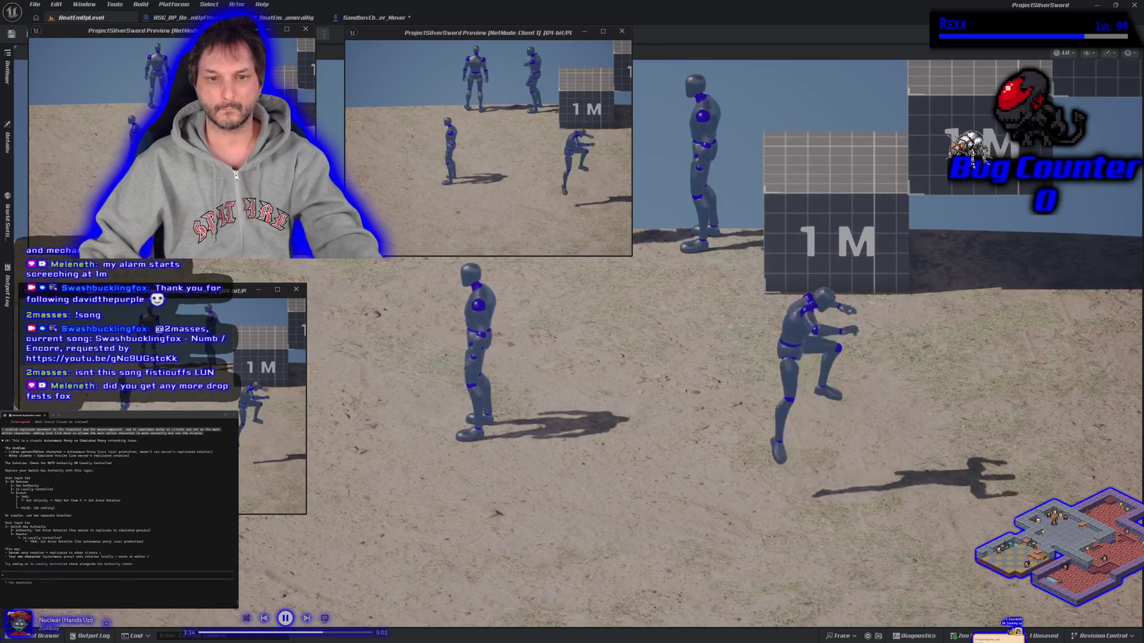
pyautogui.press('w')
pyautogui.press('space')
pyautogui.press('Escape')
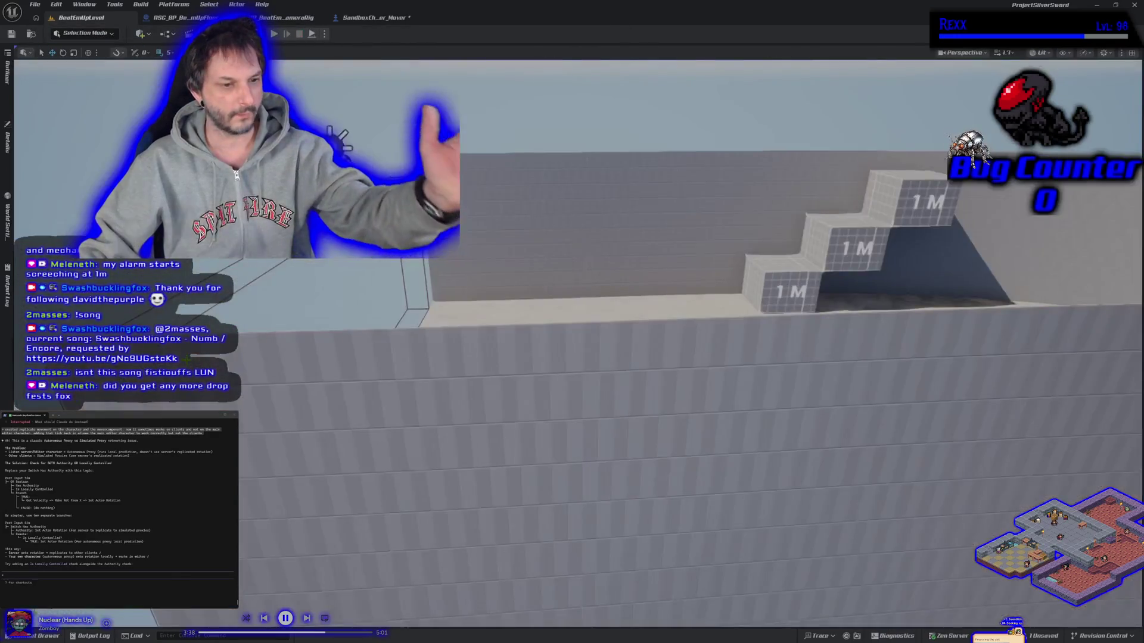
# Step: Tuck the Branch node into the comment box, save the blueprint, and submit the locally-controlled note
pyautogui.click(363, 18)
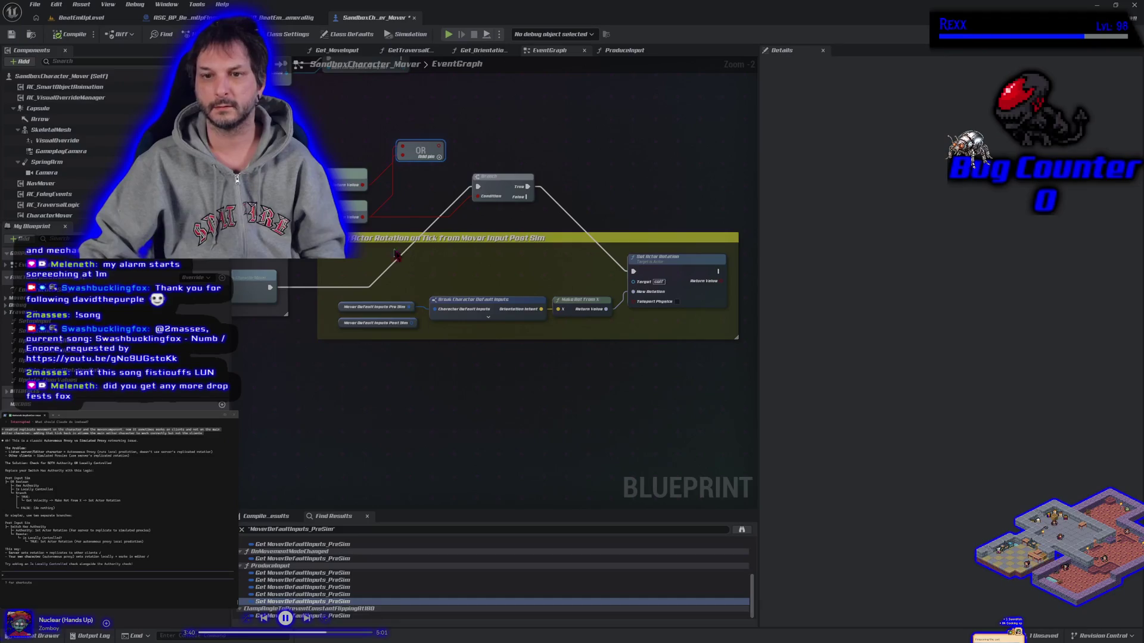
pyautogui.moveTo(498, 186); pyautogui.dragTo(508, 263)
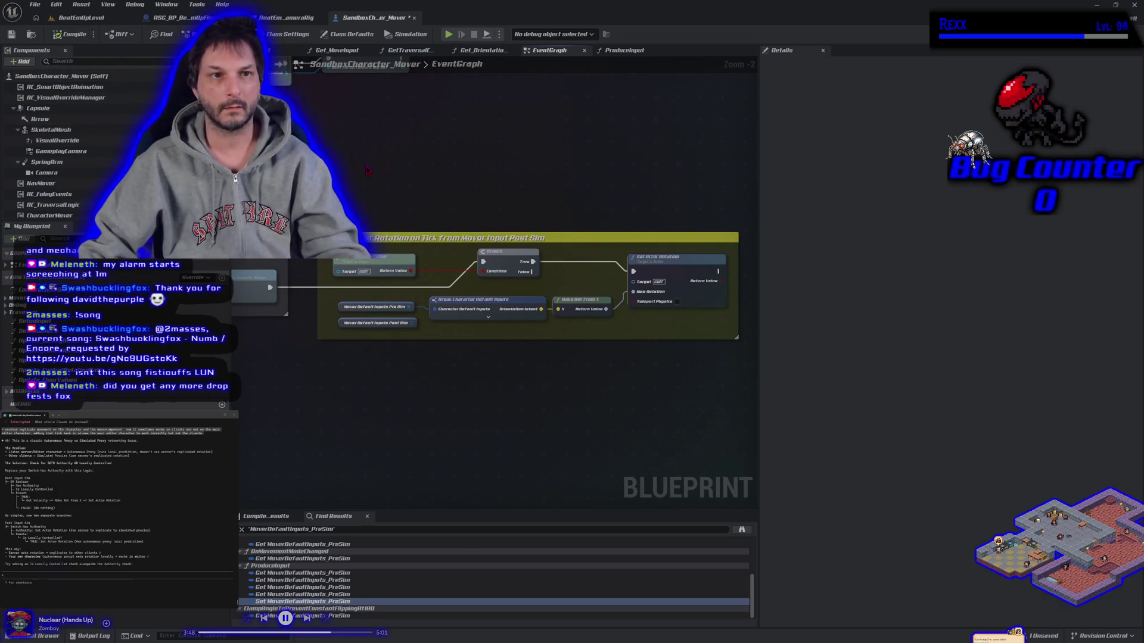
pyautogui.hotkey('ctrl', 's')
pyautogui.write('> authority breaks it but using just islocally controlled works')
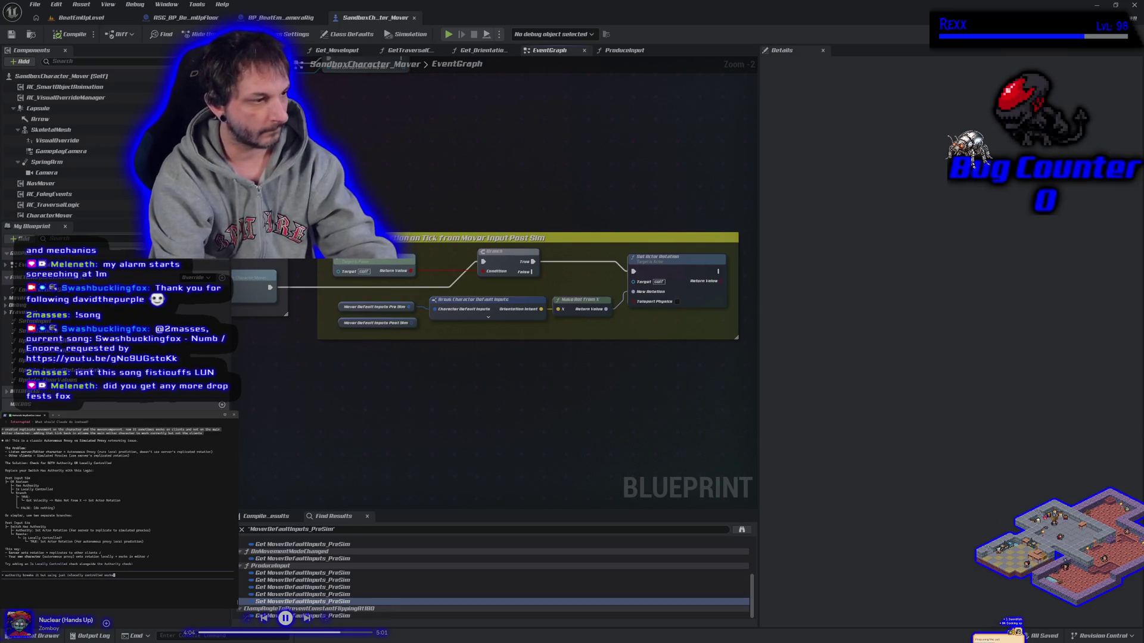
pyautogui.press('Return')
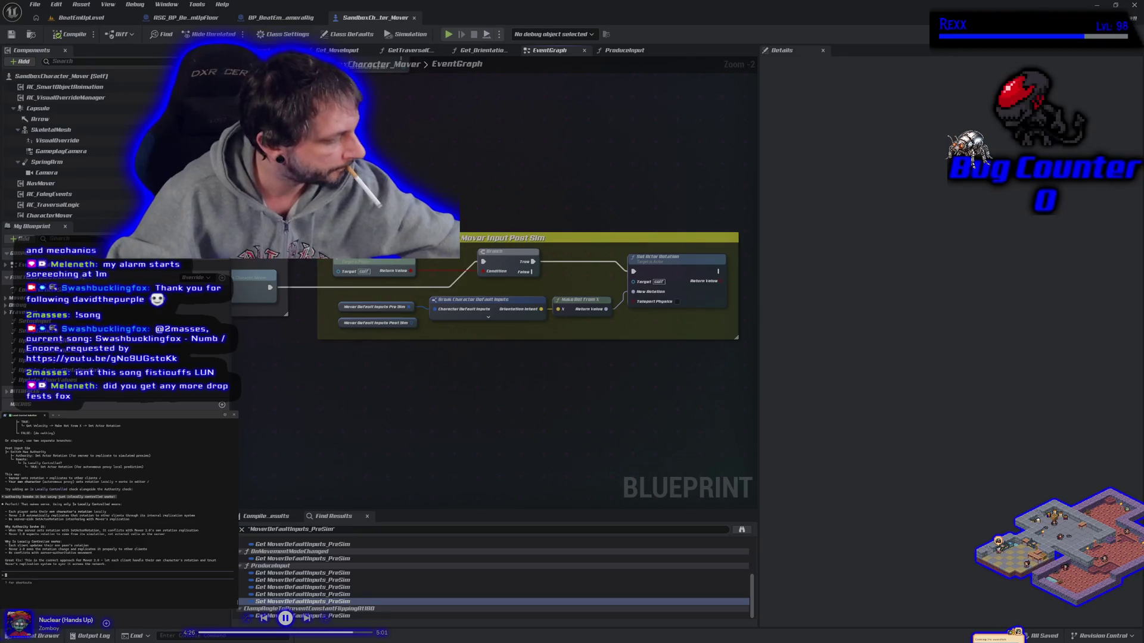
pyautogui.hotkey('alt', 'Tab')
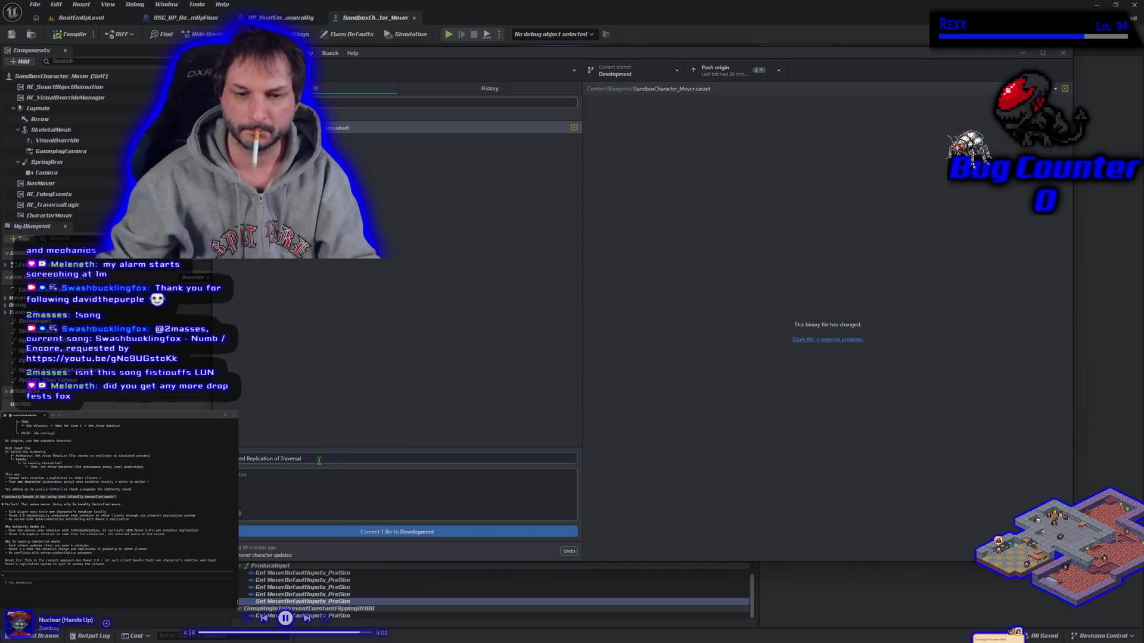
# Step: Commit and push the blueprint change on Development, then check out main
pyautogui.click(386, 533)
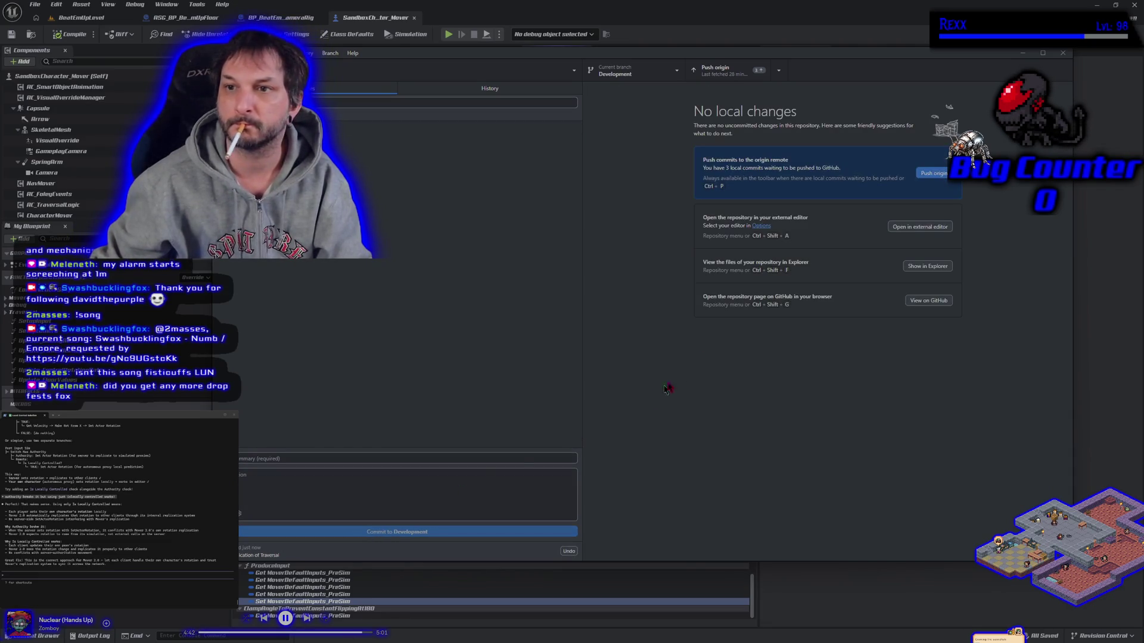
pyautogui.click(930, 175)
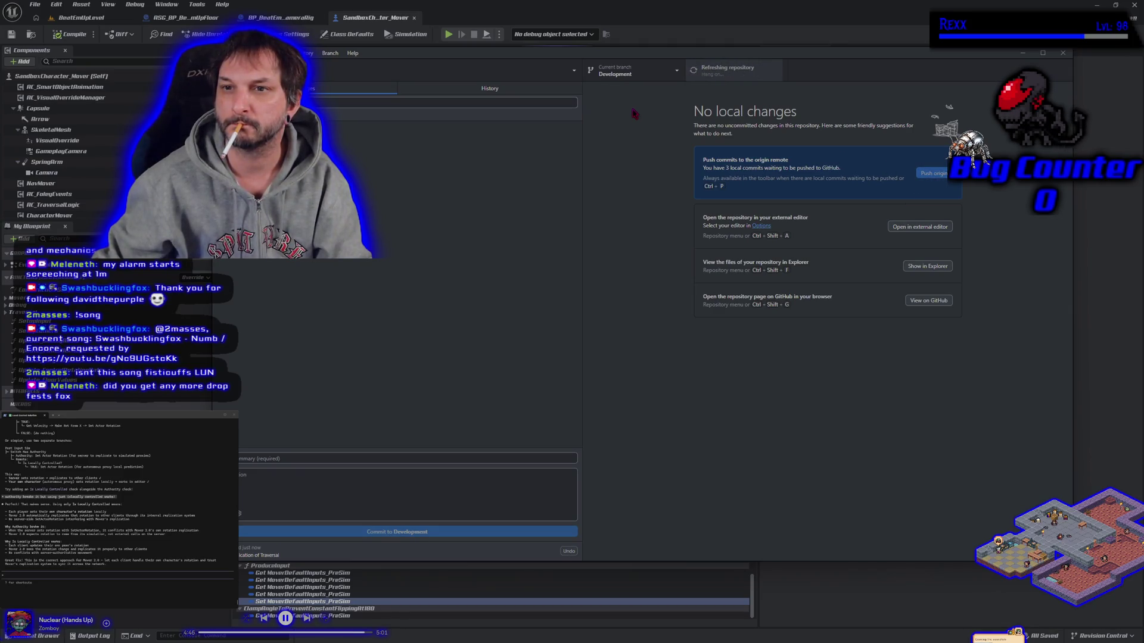
pyautogui.click(655, 71)
pyautogui.click(632, 135)
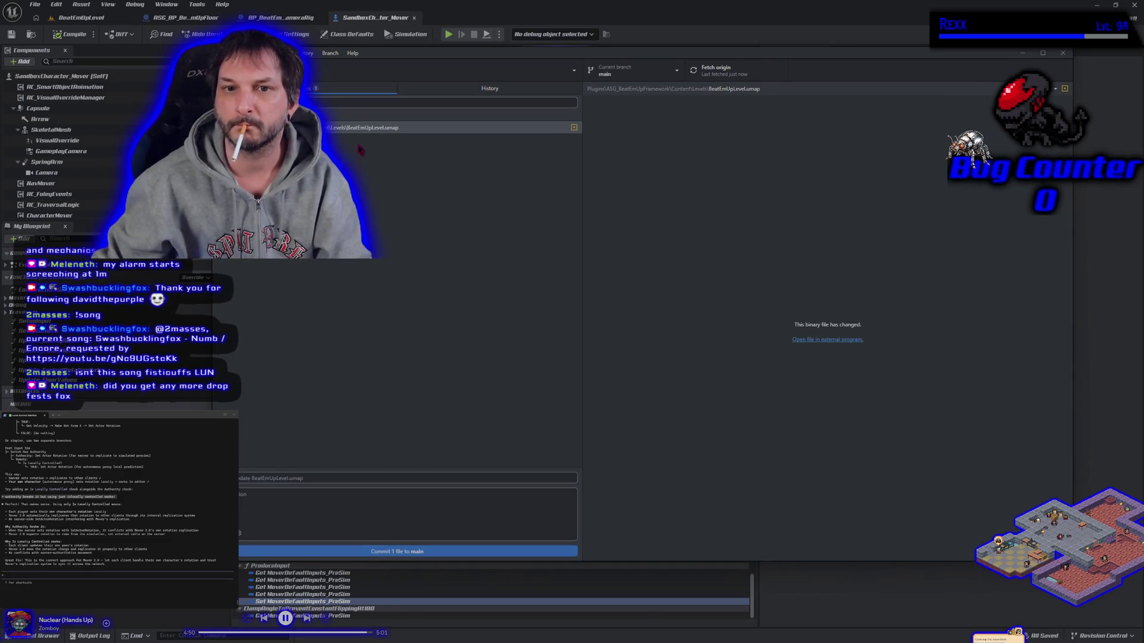
# Step: Discard the BeatEmUpLevel.umap change on main
pyautogui.rightClick(439, 130)
pyautogui.click(470, 140)
pyautogui.click(660, 350)
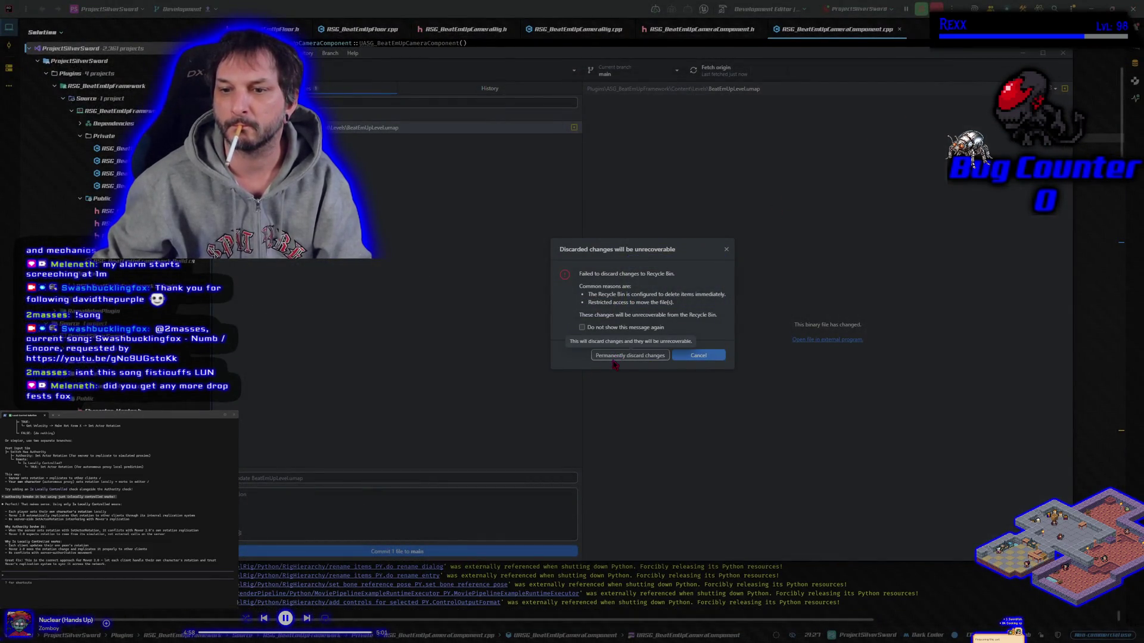
pyautogui.click(631, 360)
pyautogui.rightClick(369, 128)
pyautogui.click(392, 153)
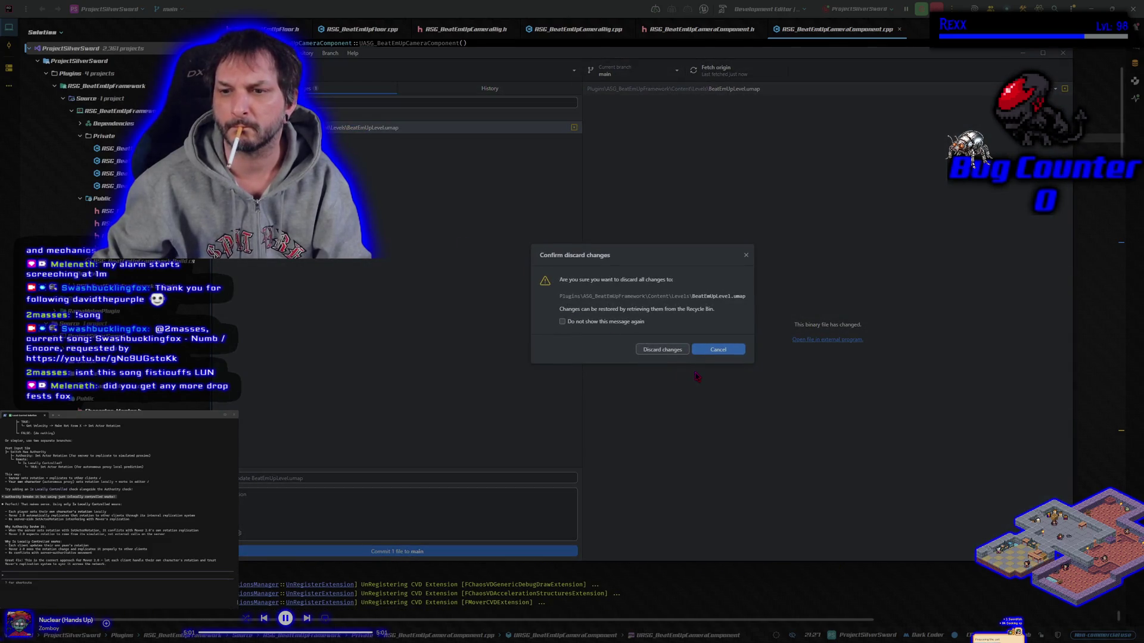
pyautogui.click(670, 351)
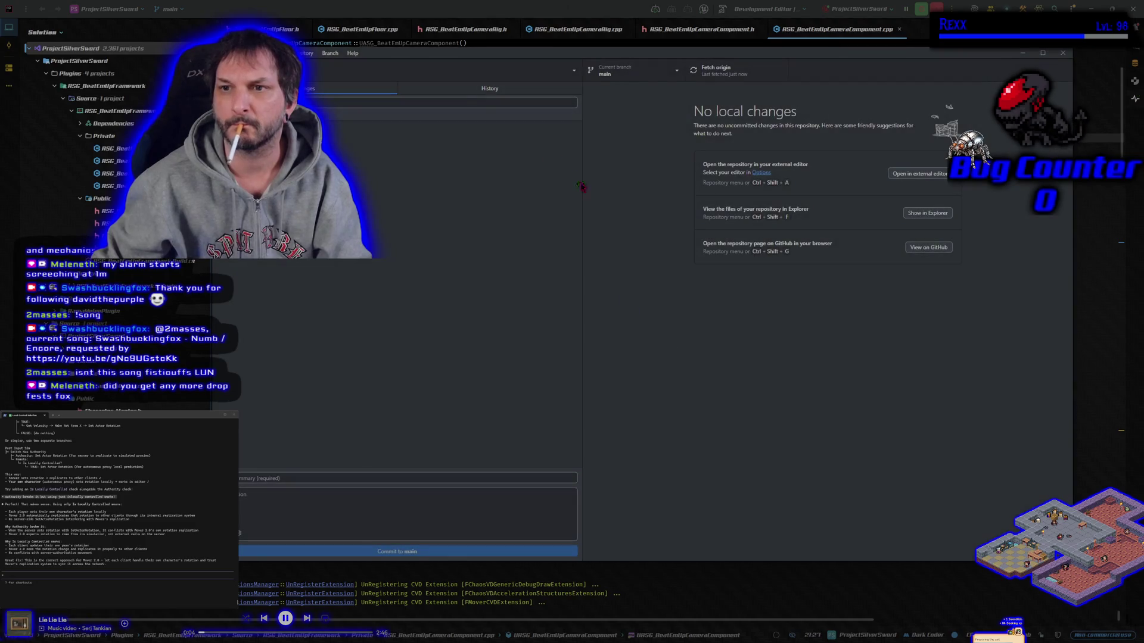
# Step: Merge Development into main and push main to origin
pyautogui.click(330, 53)
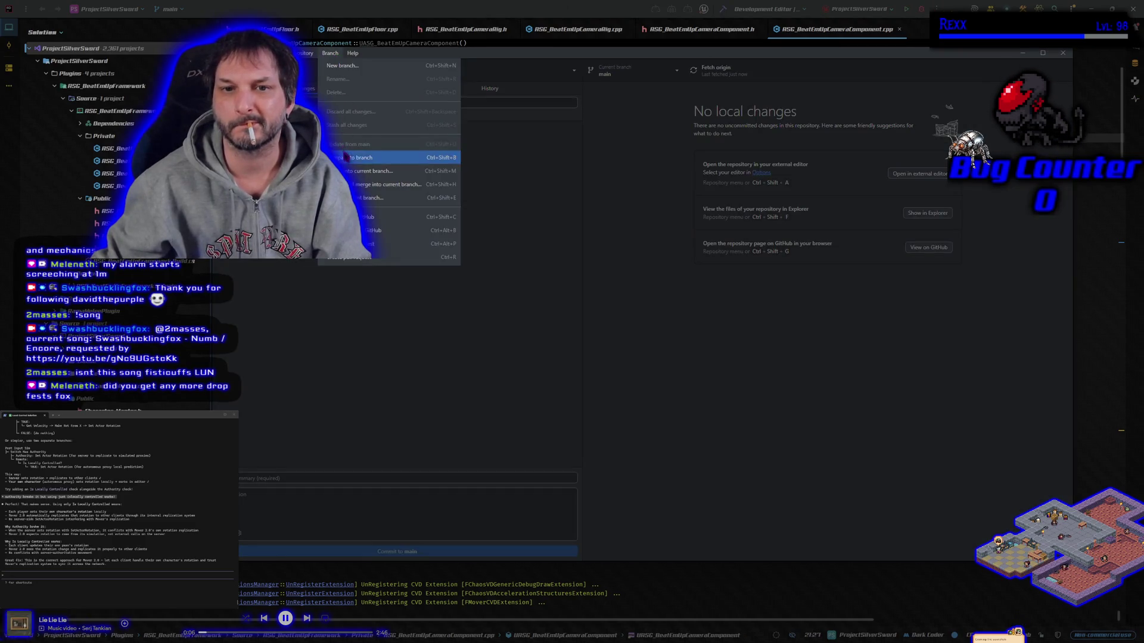
pyautogui.click(388, 171)
pyautogui.click(590, 286)
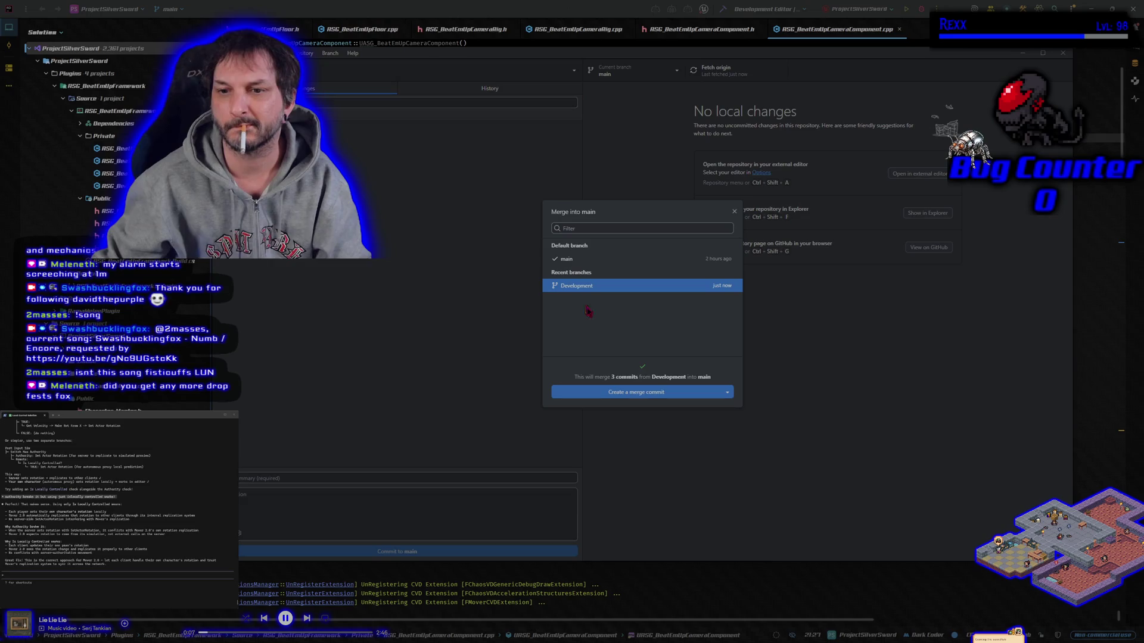
pyautogui.click(653, 396)
pyautogui.click(944, 188)
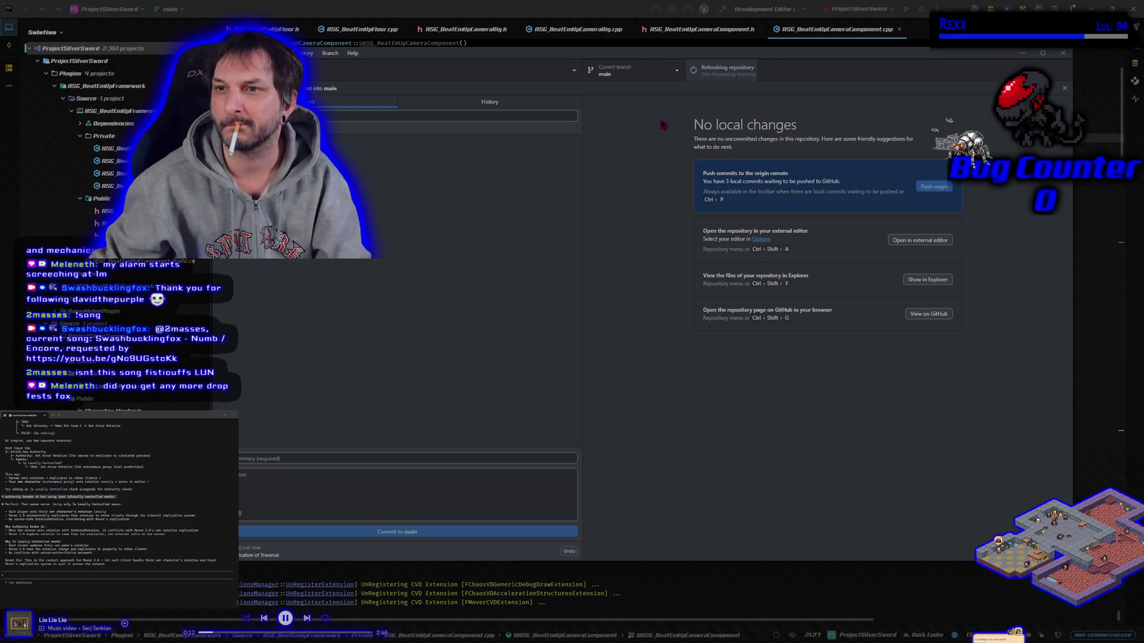
# Step: Switch back to the Development branch
pyautogui.click(620, 70)
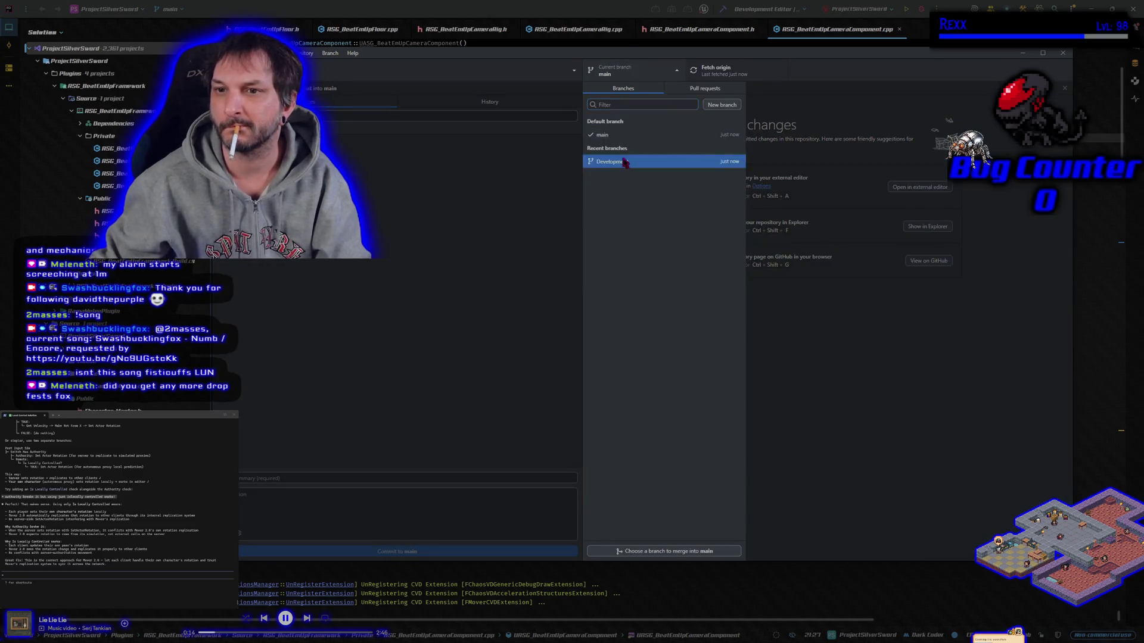
pyautogui.click(625, 162)
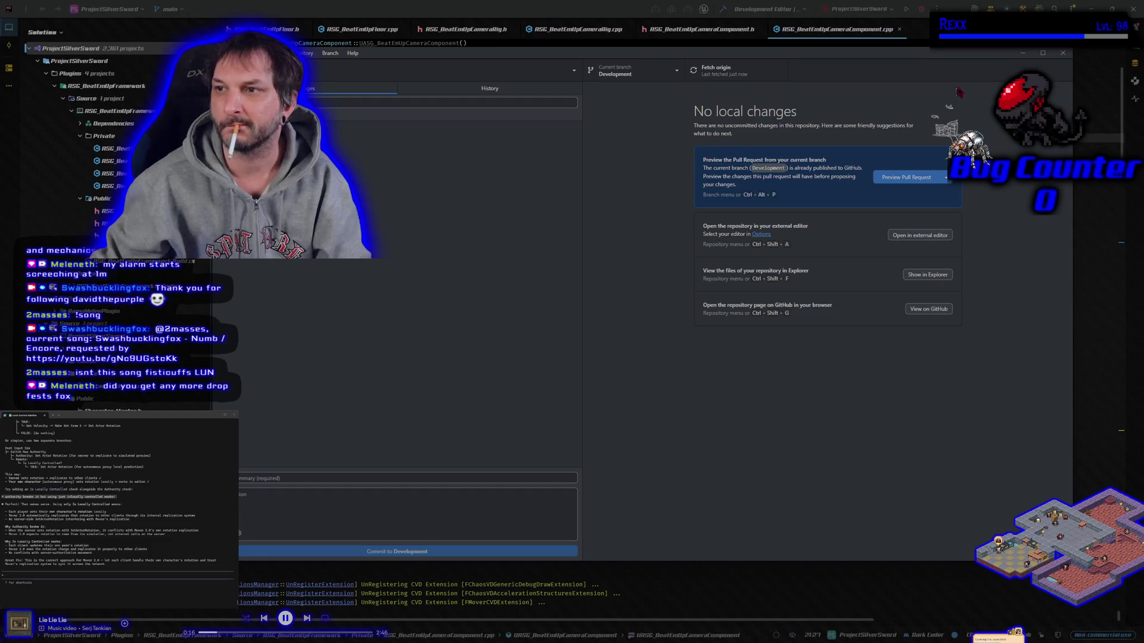
pyautogui.hotkey('alt', 'Tab')
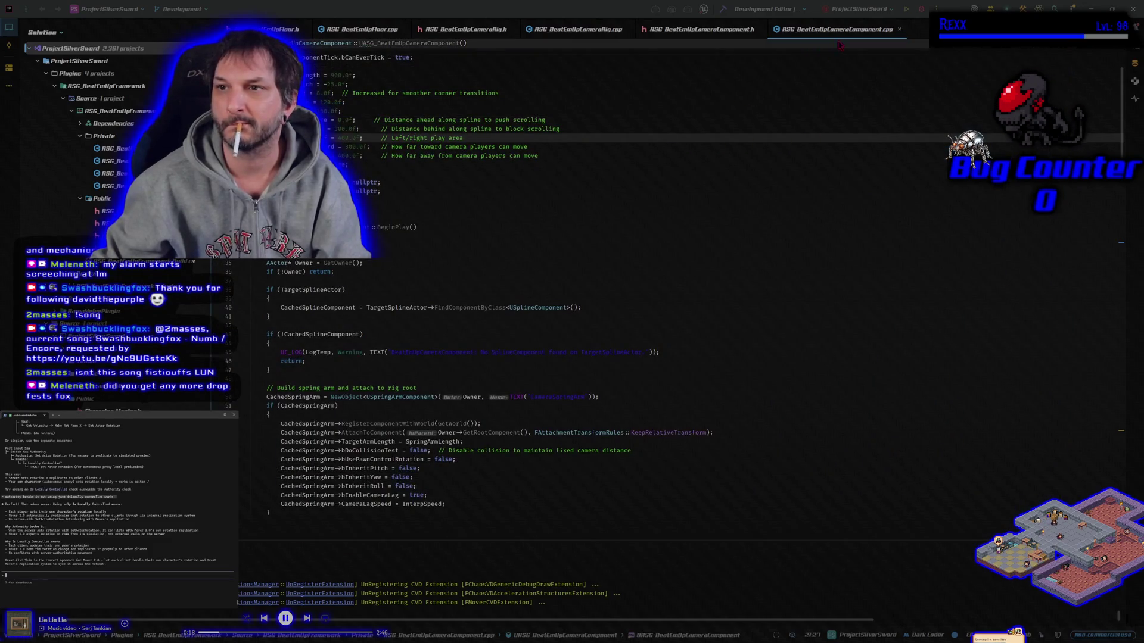
# Step: Launch the Unreal project from Rider with the debugger attached
pyautogui.click(922, 11)
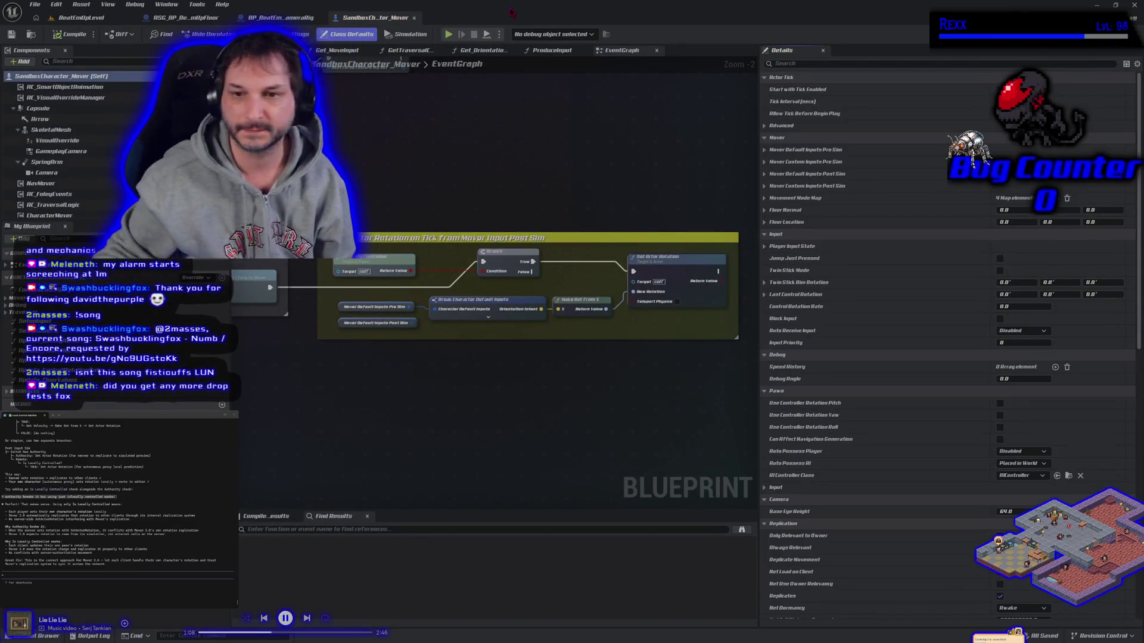
# Step: Pan the character Blueprint's EventGraph, then return to the BeatEmUpLevel level with its 1M blocks
pyautogui.moveTo(514, 381); pyautogui.dragTo(494, 383)
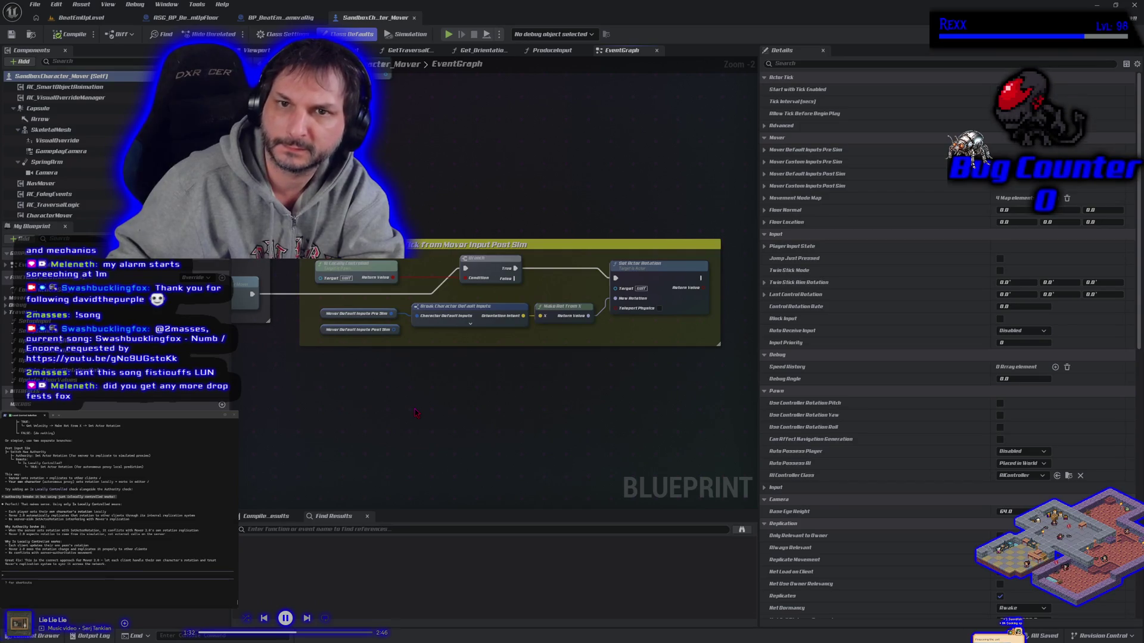
pyautogui.click(83, 17)
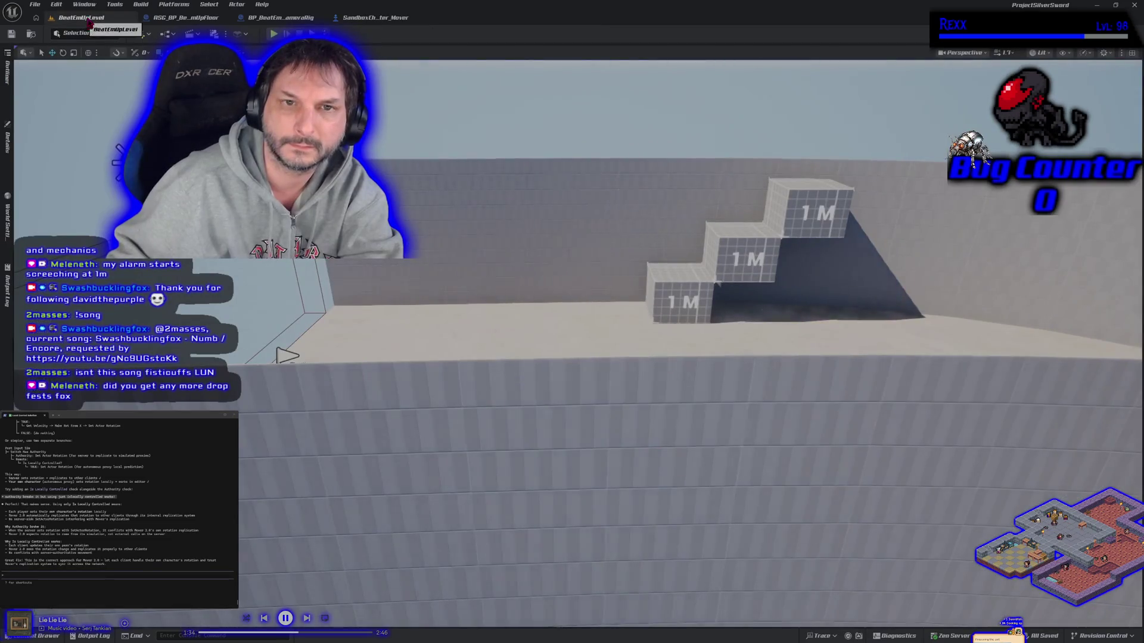
pyautogui.click(324, 33)
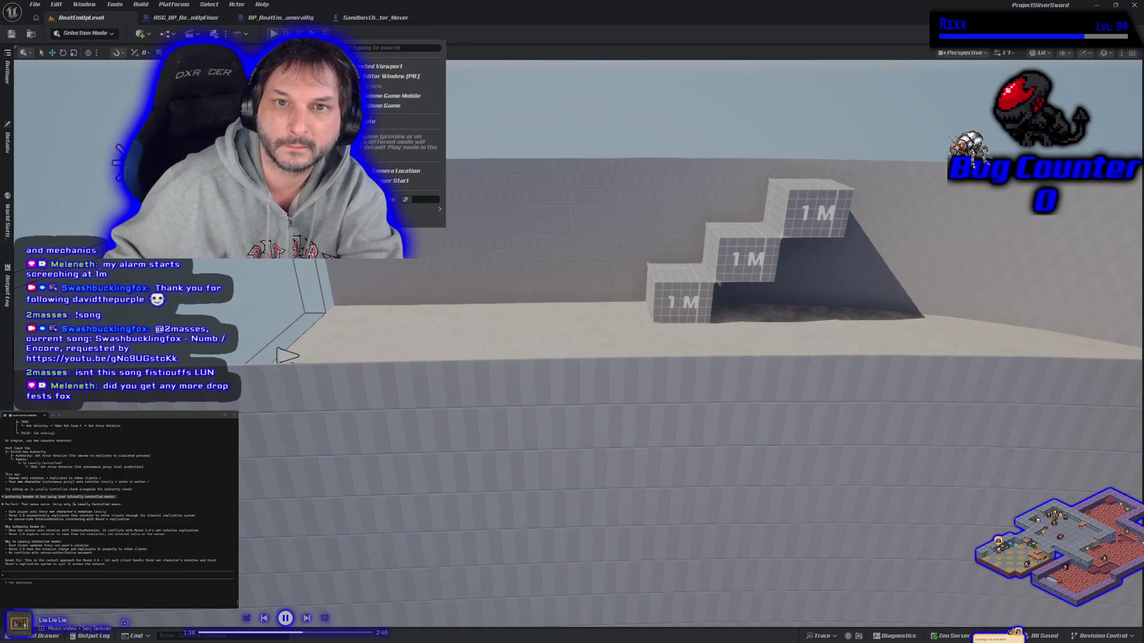
pyautogui.click(375, 18)
pyautogui.click(65, 18)
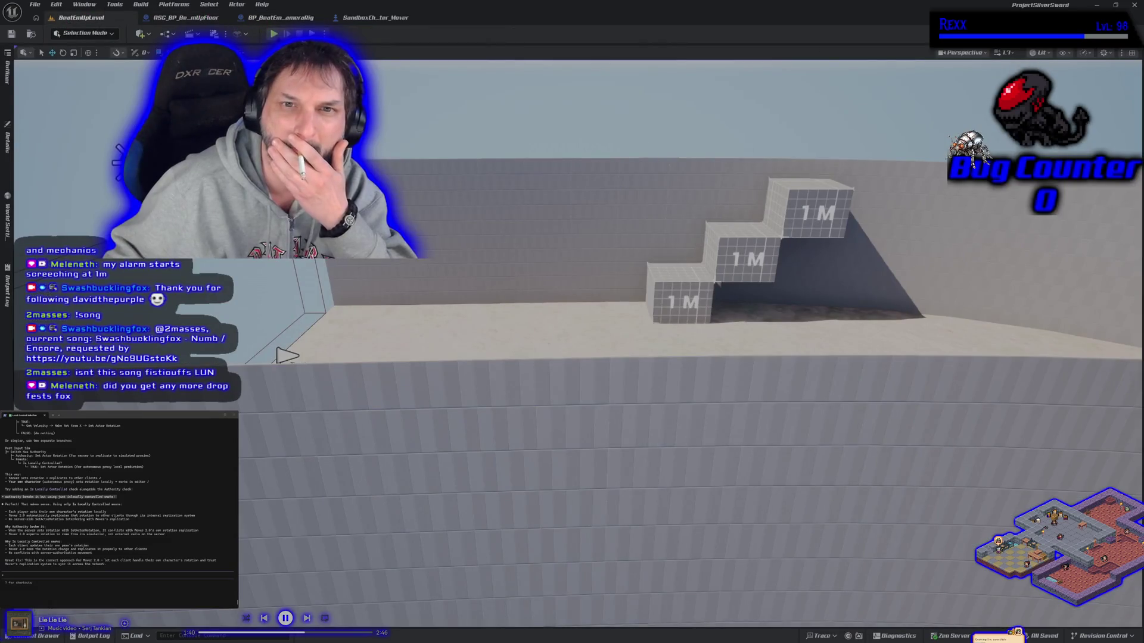
pyautogui.hotkey('alt', 'p')
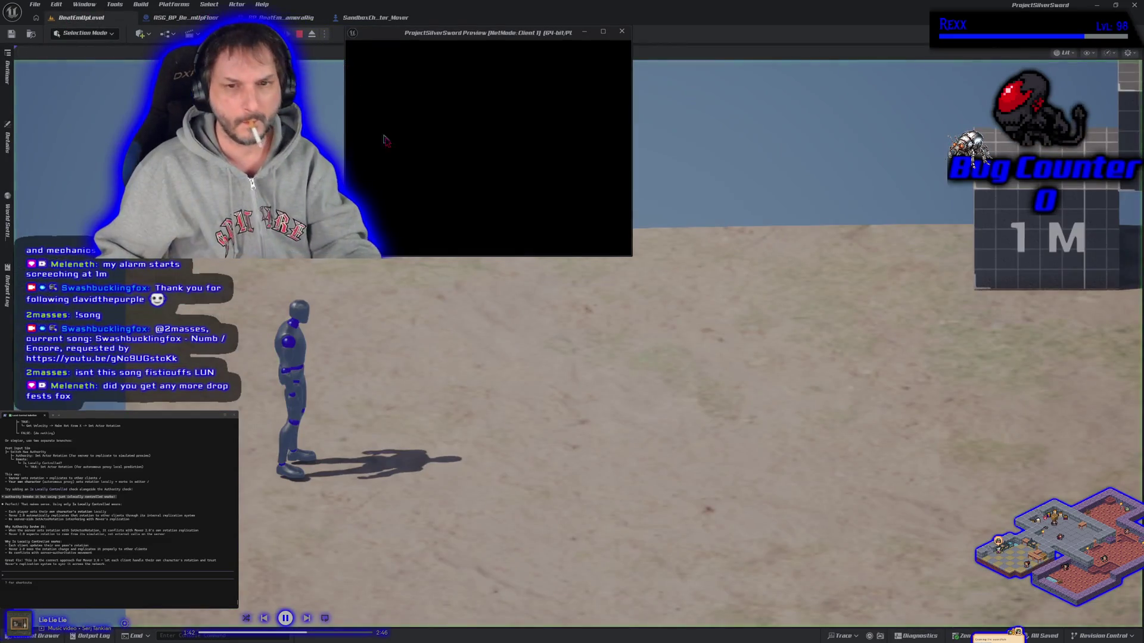
pyautogui.press('d')
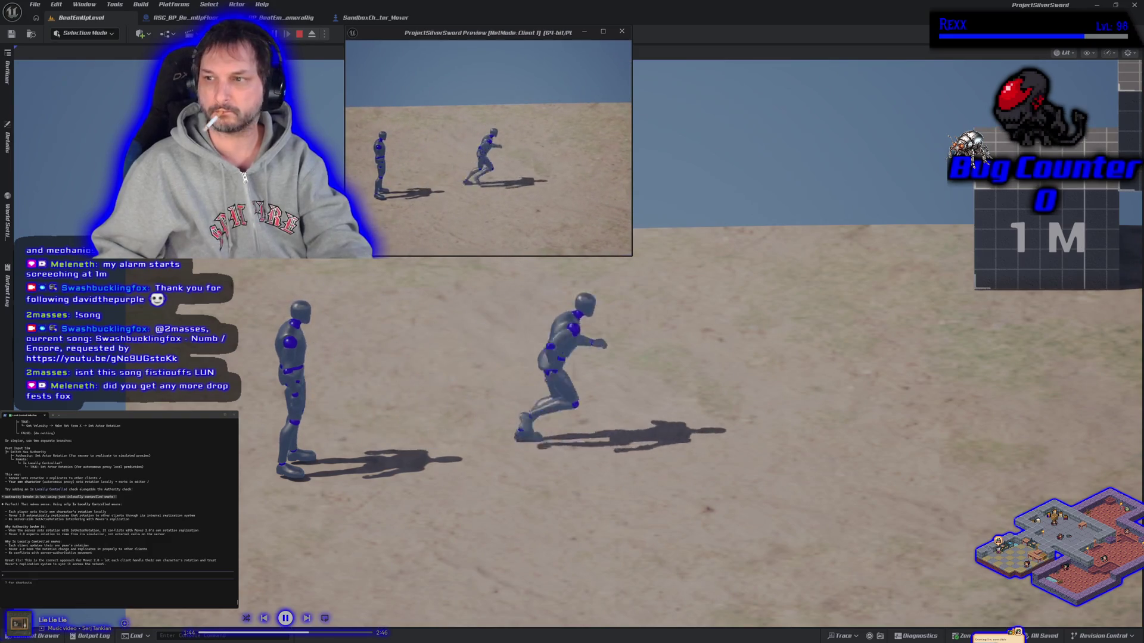
pyautogui.press('w')
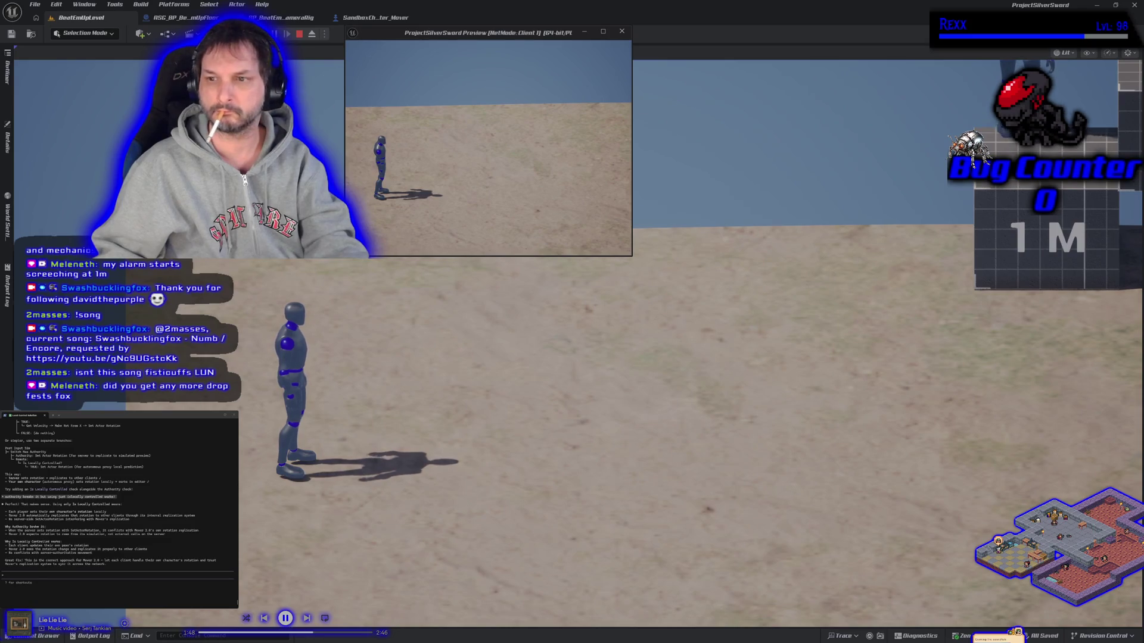
pyautogui.click(360, 288)
pyautogui.press('d')
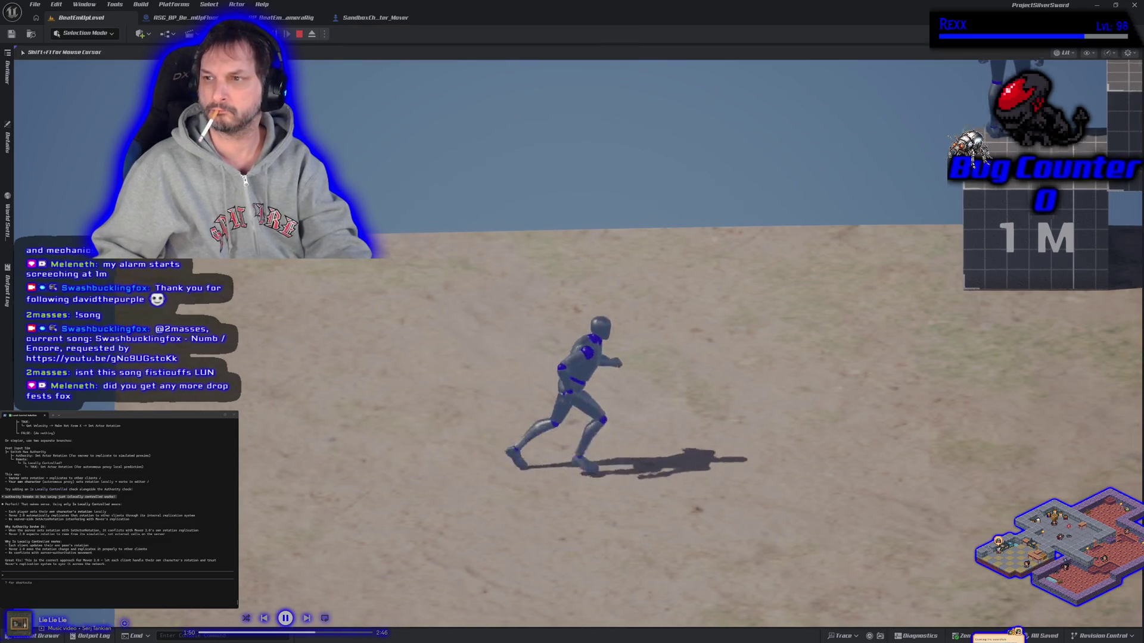
pyautogui.press('w')
pyautogui.press('a')
pyautogui.press('d')
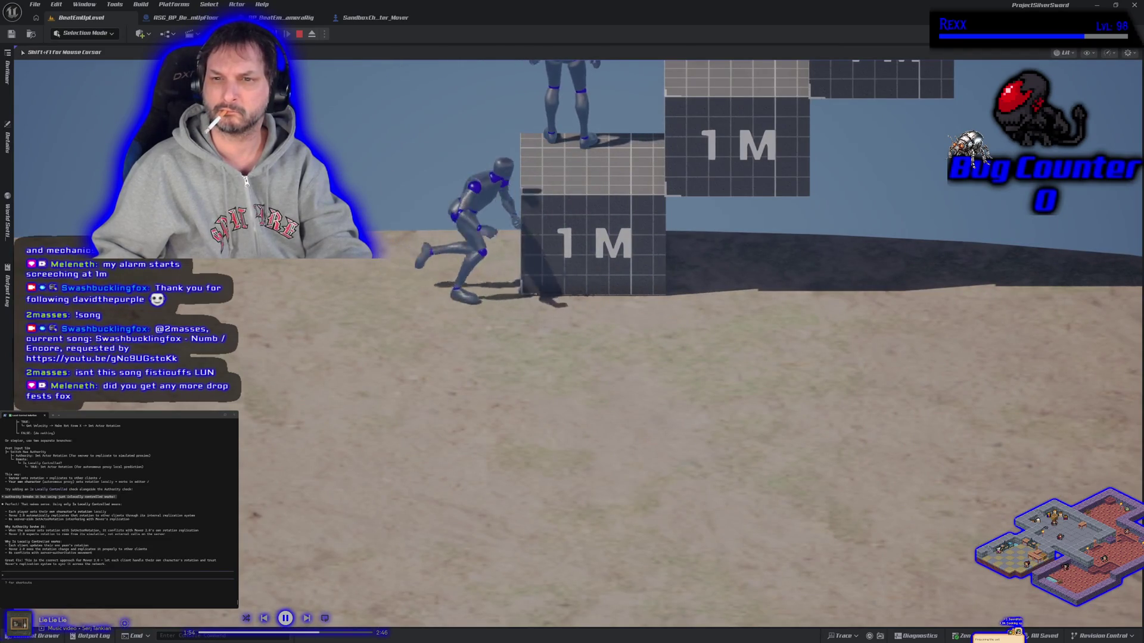
pyautogui.press('s')
pyautogui.press('d')
pyautogui.press('w')
pyautogui.press('space')
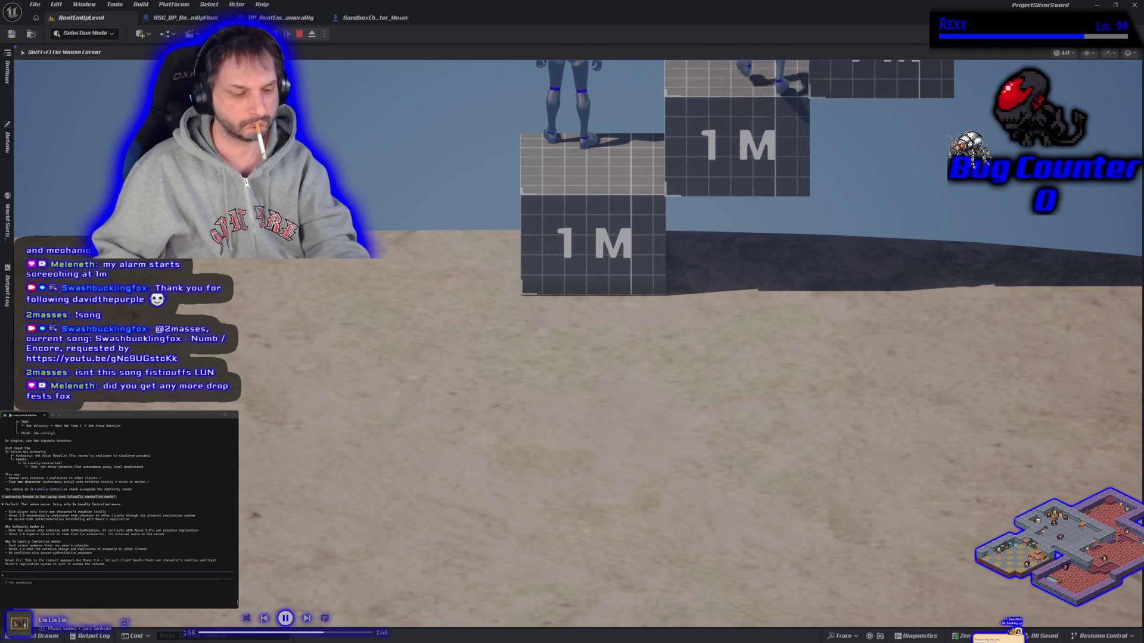
pyautogui.hotkey('alt', 'Tab')
pyautogui.press('s')
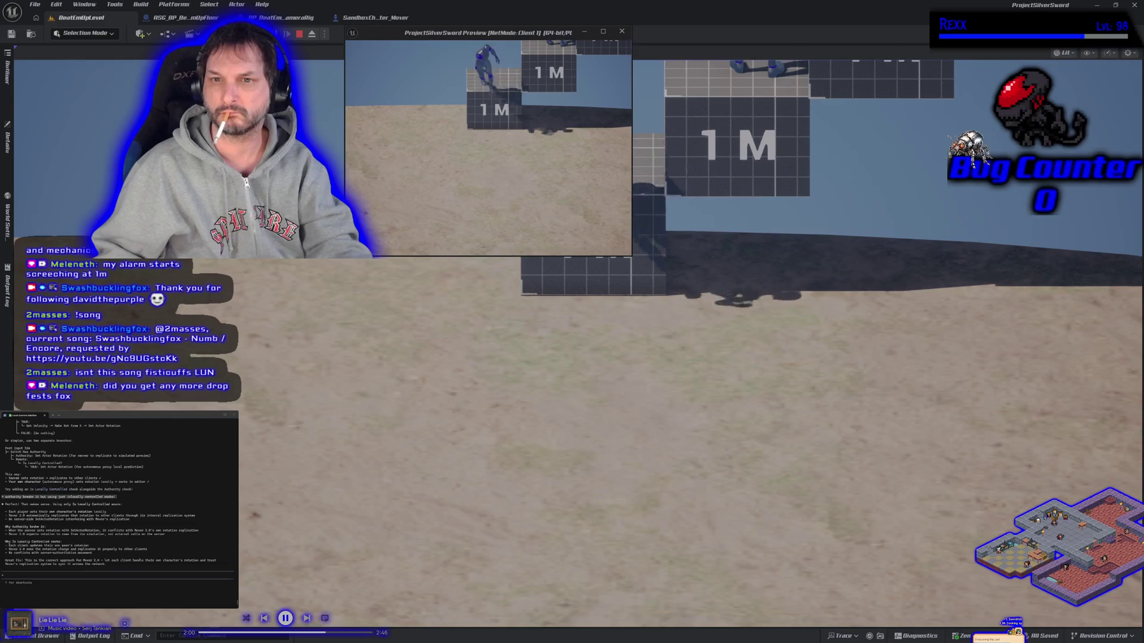
pyautogui.press('w')
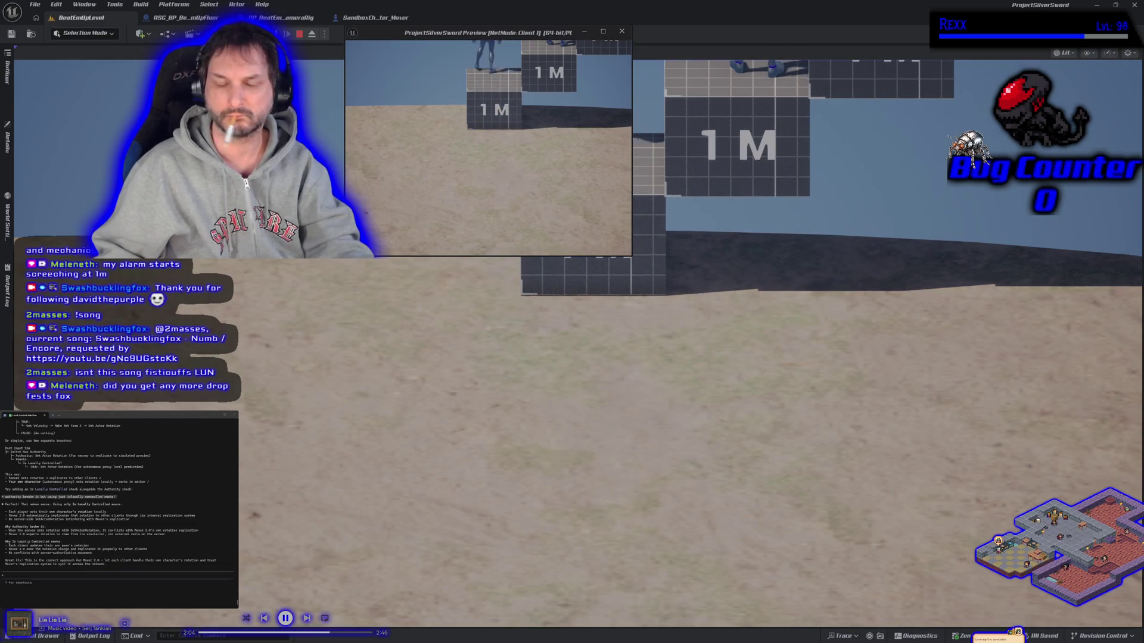
pyautogui.press('Escape')
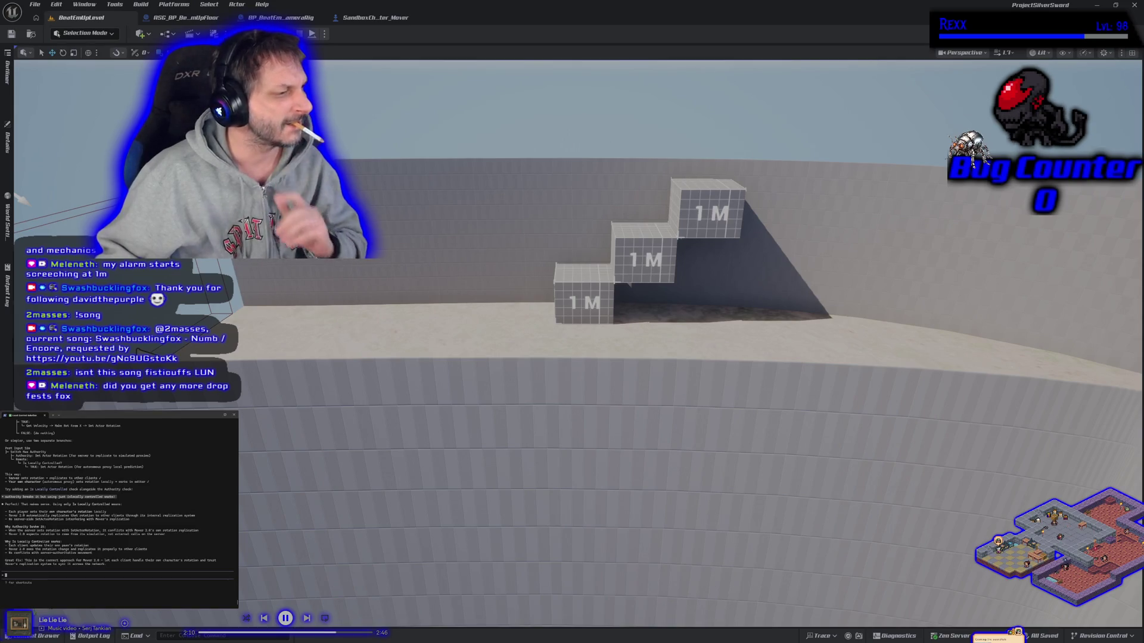
pyautogui.write('ok back to cod')
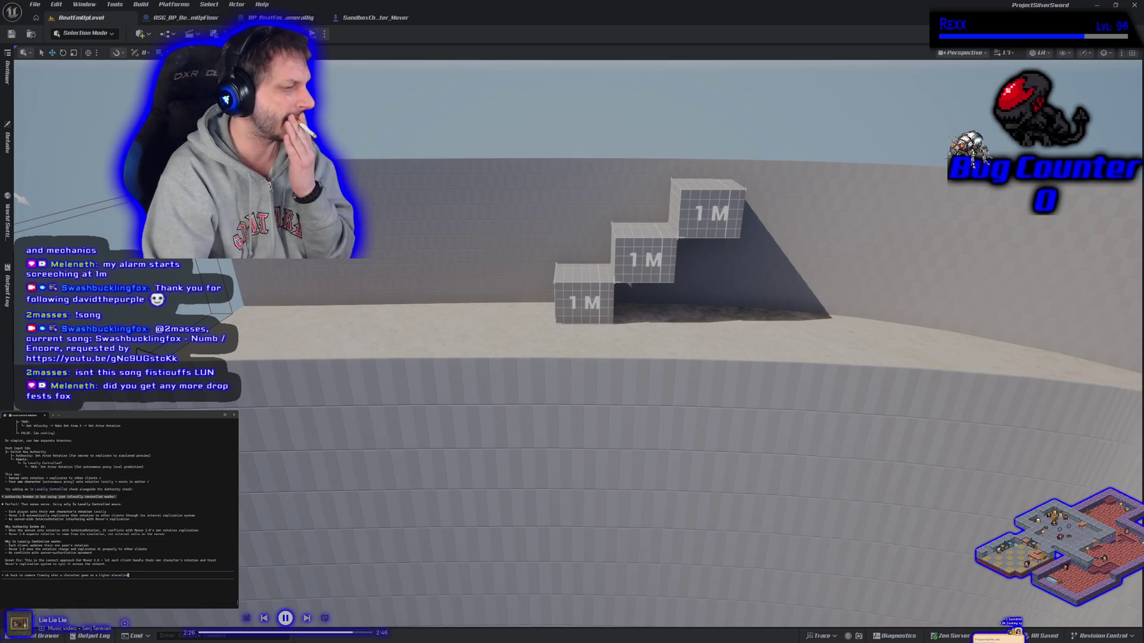
# Step: Send the camera prompt to Claude Code, pick approach 1, then close Unreal and focus Rider
pyautogui.press('Return')
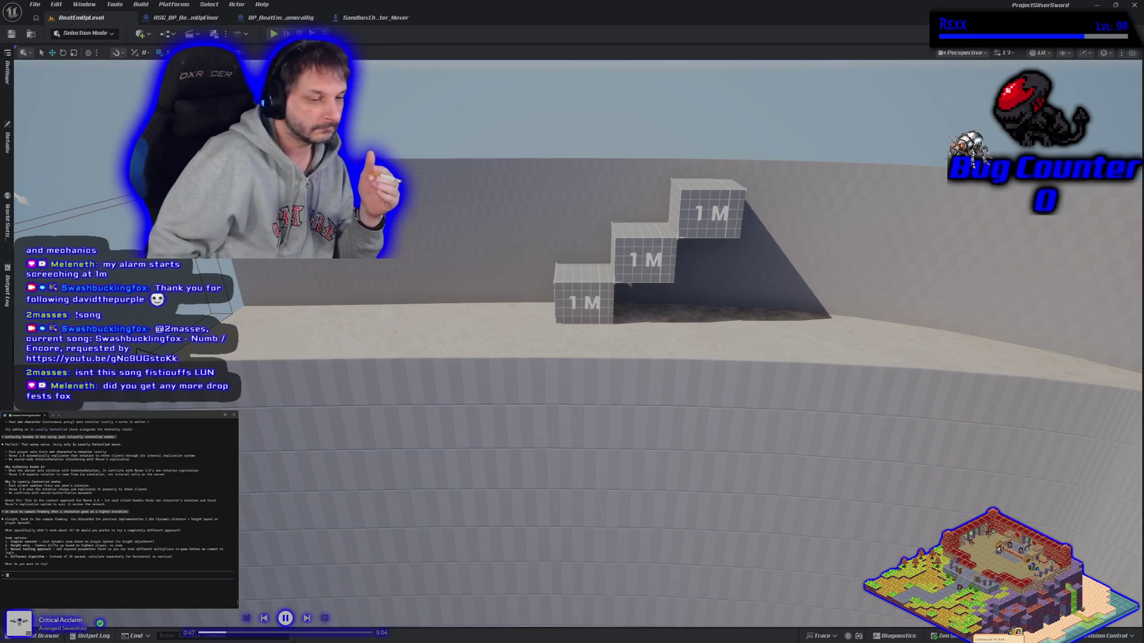
pyautogui.write('1')
pyautogui.press('Return')
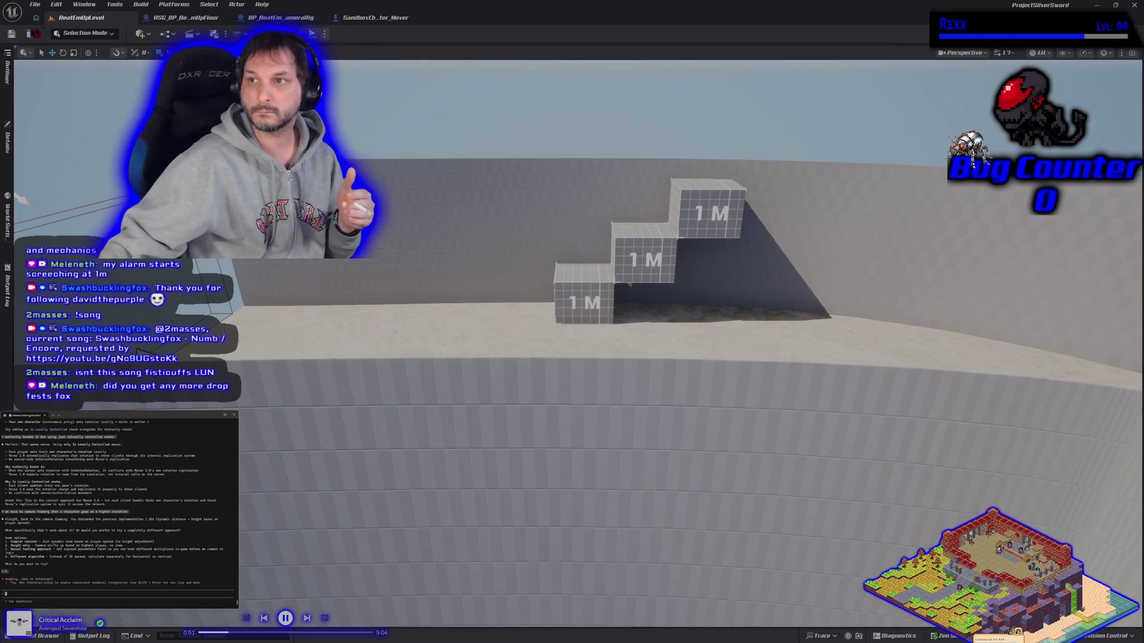
pyautogui.click(1134, 5)
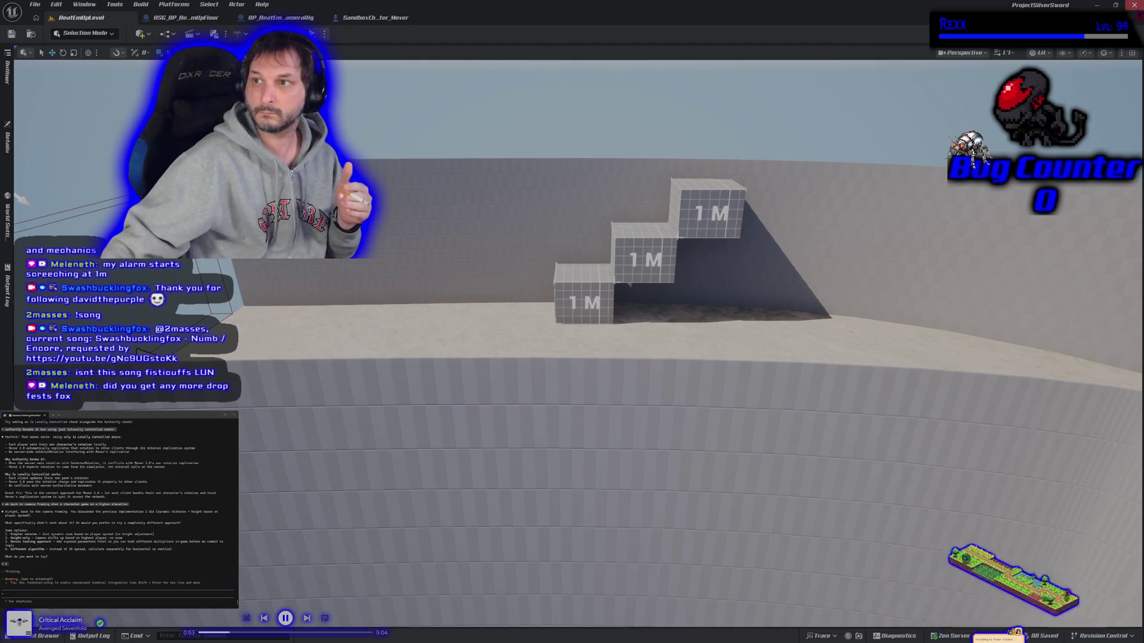
pyautogui.click(404, 9)
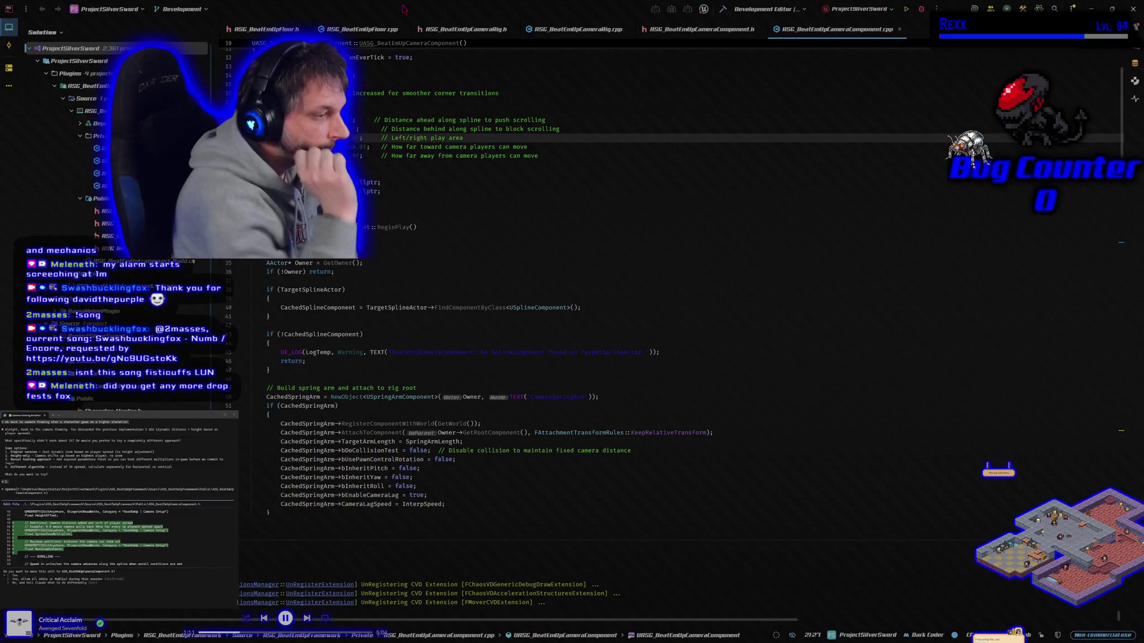
# Step: Approve Claude Code's edits adding 50cm-per-metre zoom-out, capped at 5m, to the camera component
pyautogui.write('0')
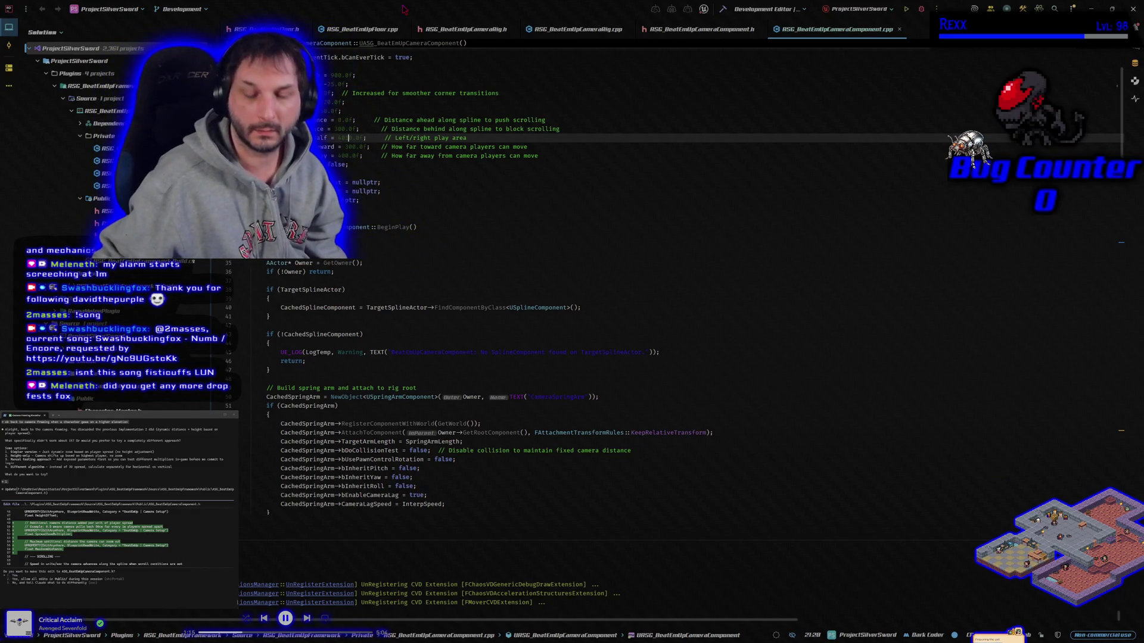
pyautogui.press('BackSpace')
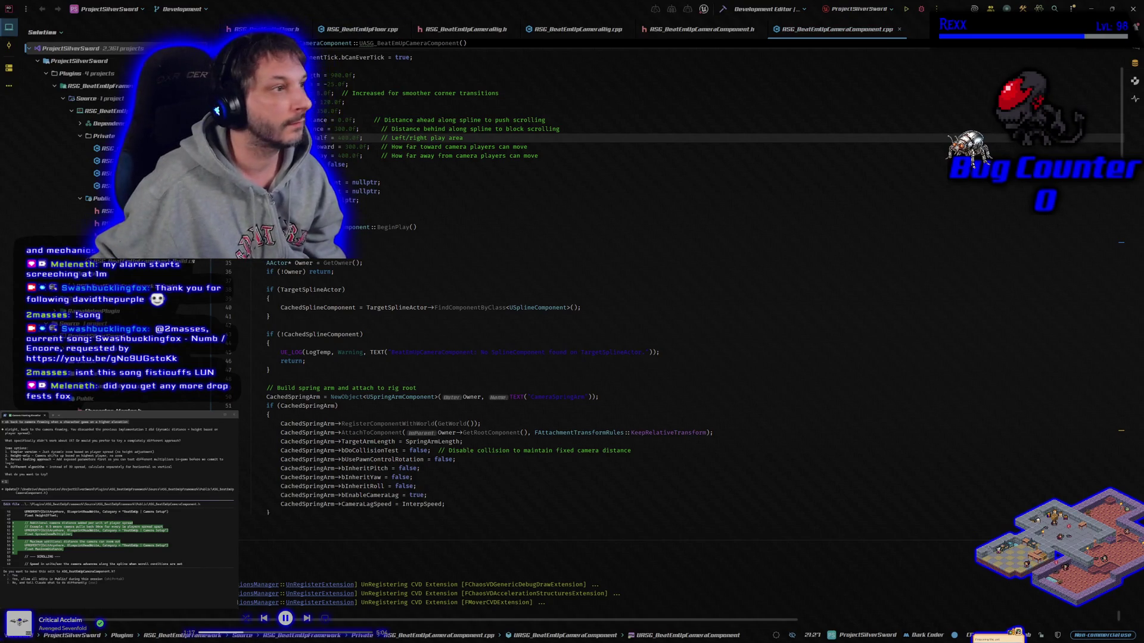
pyautogui.press('Return')
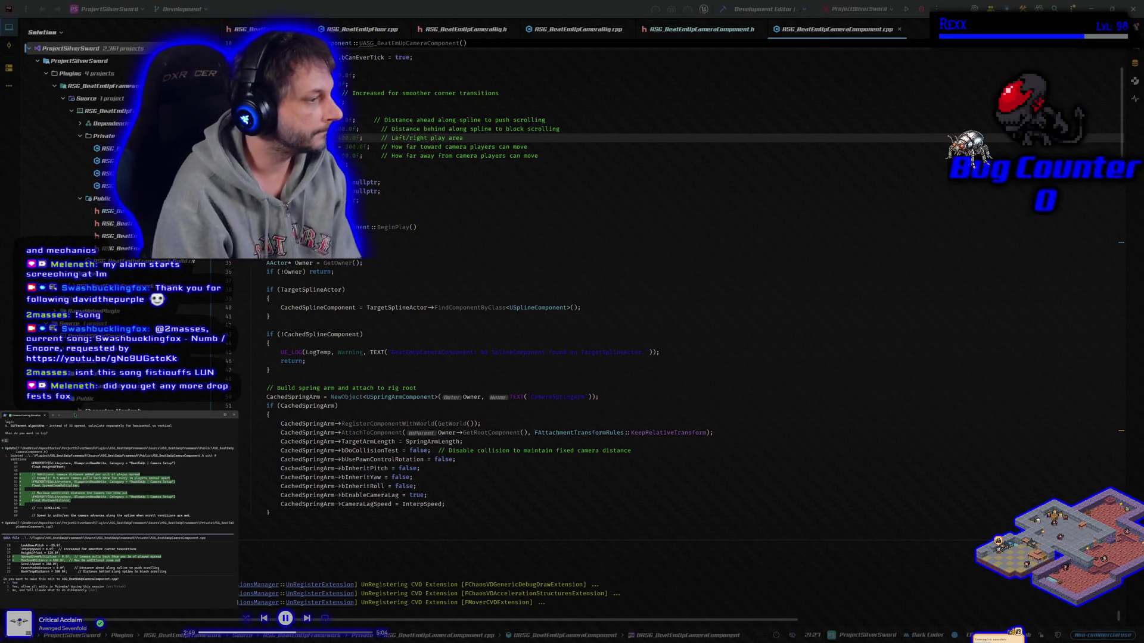
pyautogui.press('Return')
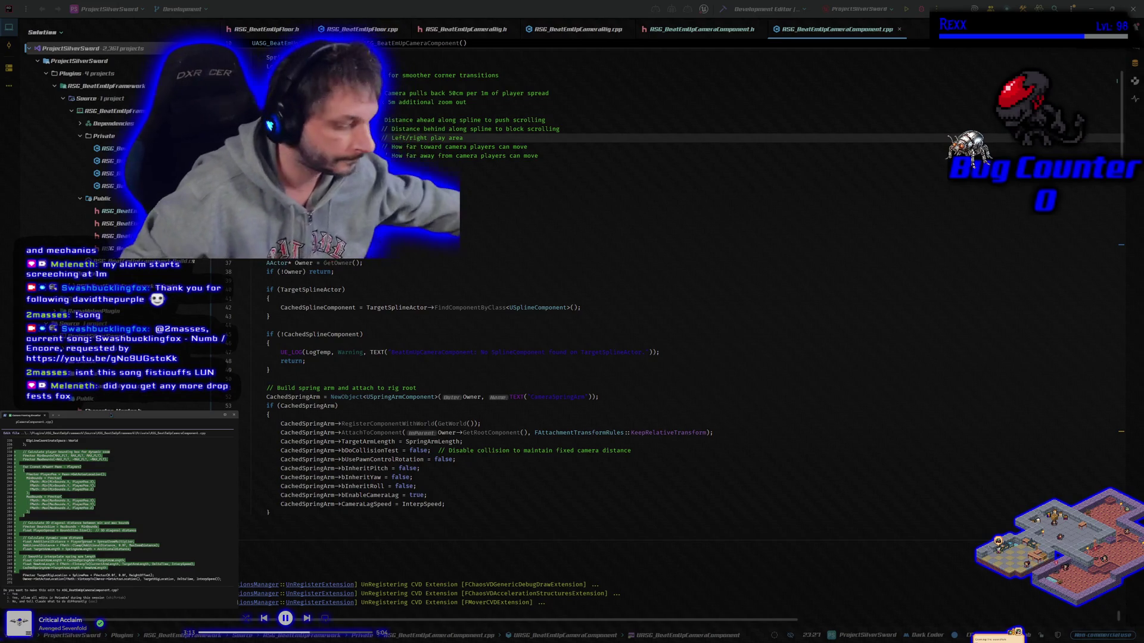
# Step: Accept the dynamic zoom edit, build the project in Rider, and return to the BeatEmUpLevel viewport
pyautogui.press('Return')
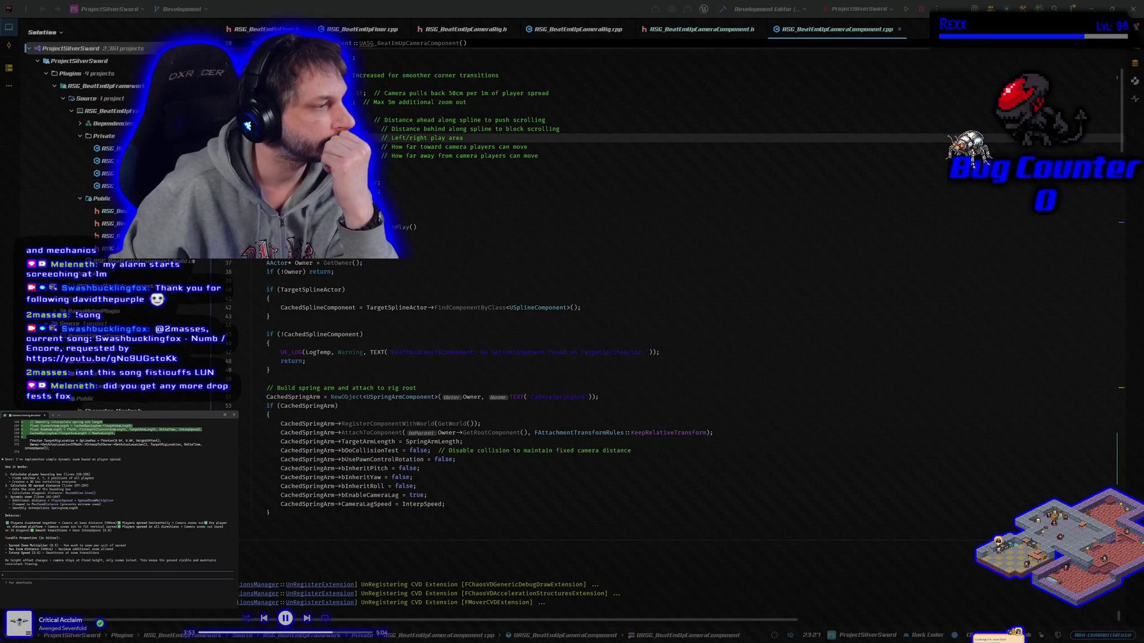
pyautogui.click(723, 12)
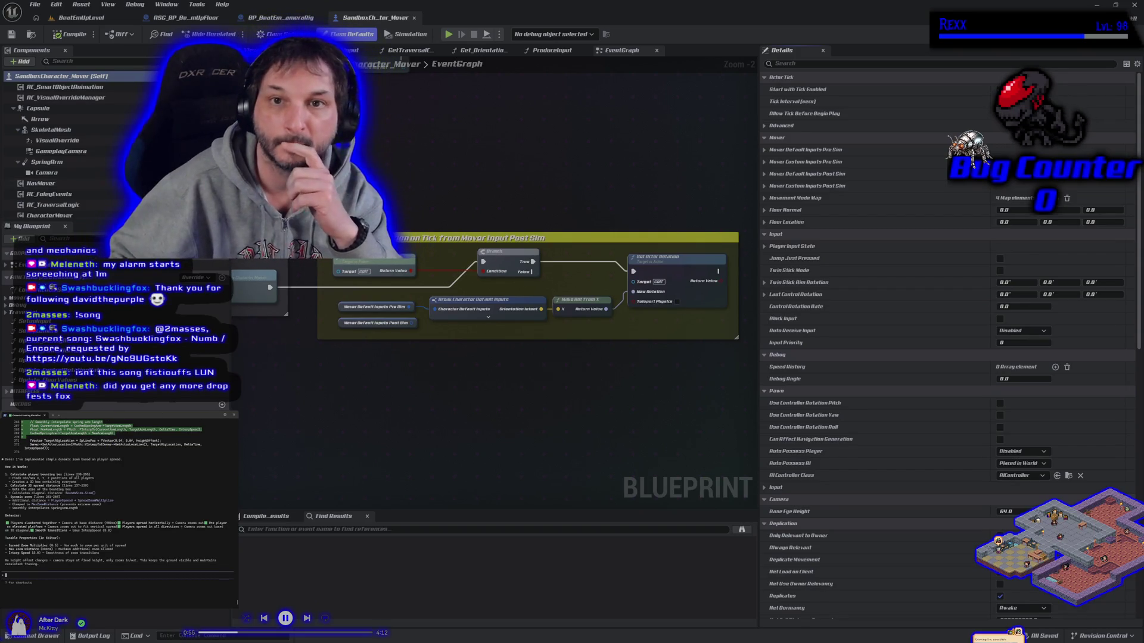
pyautogui.click(80, 17)
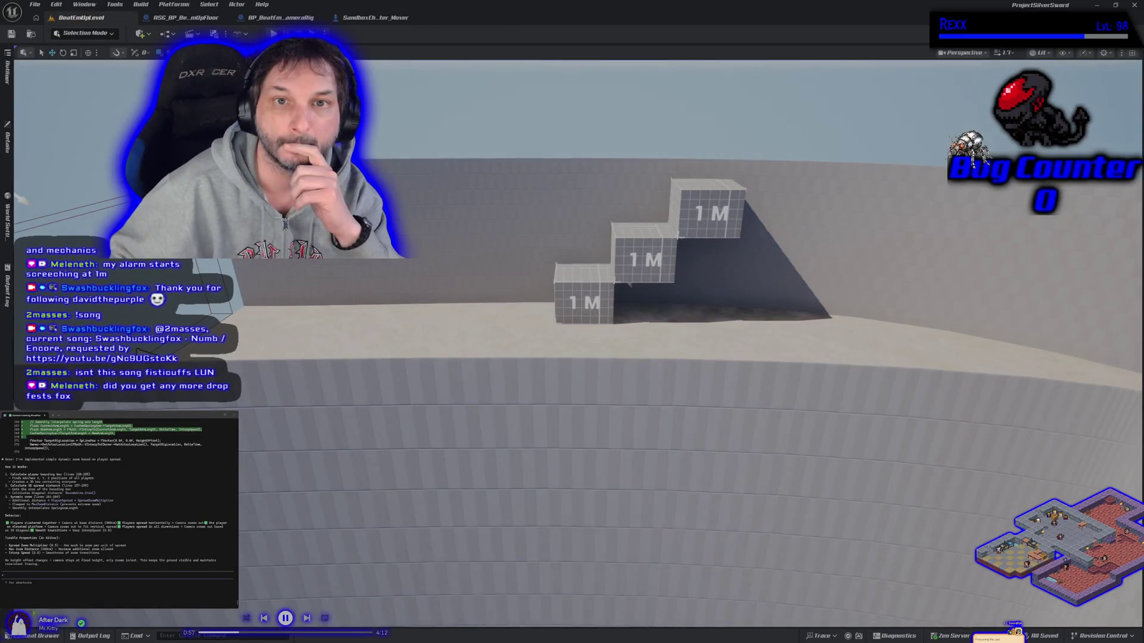
# Step: Play-test the level in PIE, running right and jumping onto a 1M block, then stop
pyautogui.click(273, 33)
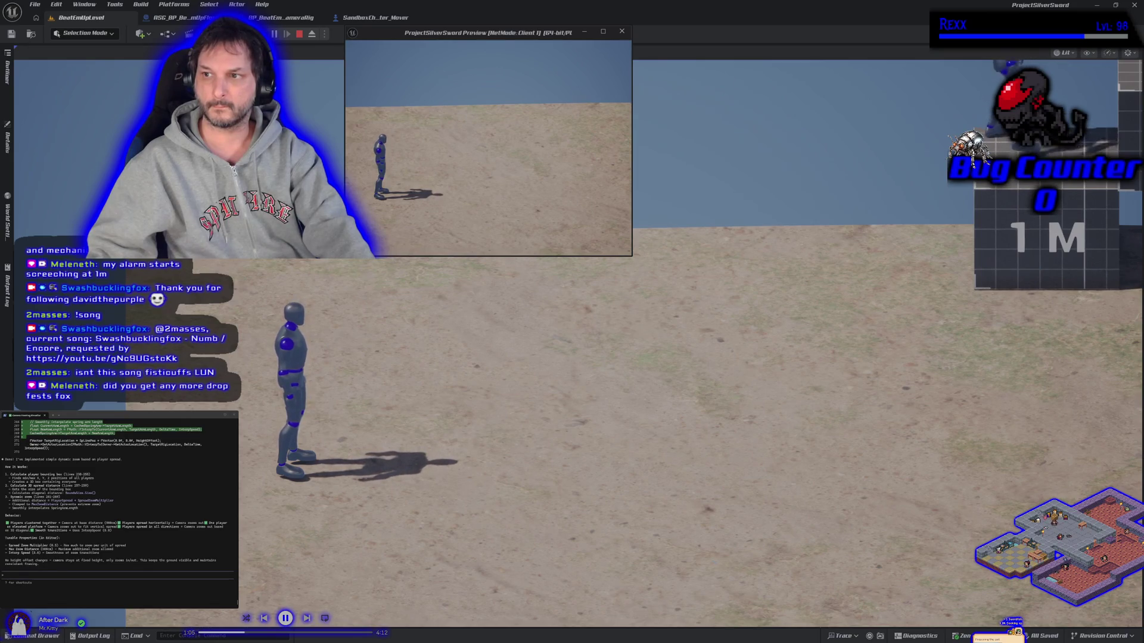
pyautogui.hotkey('alt', 'Tab')
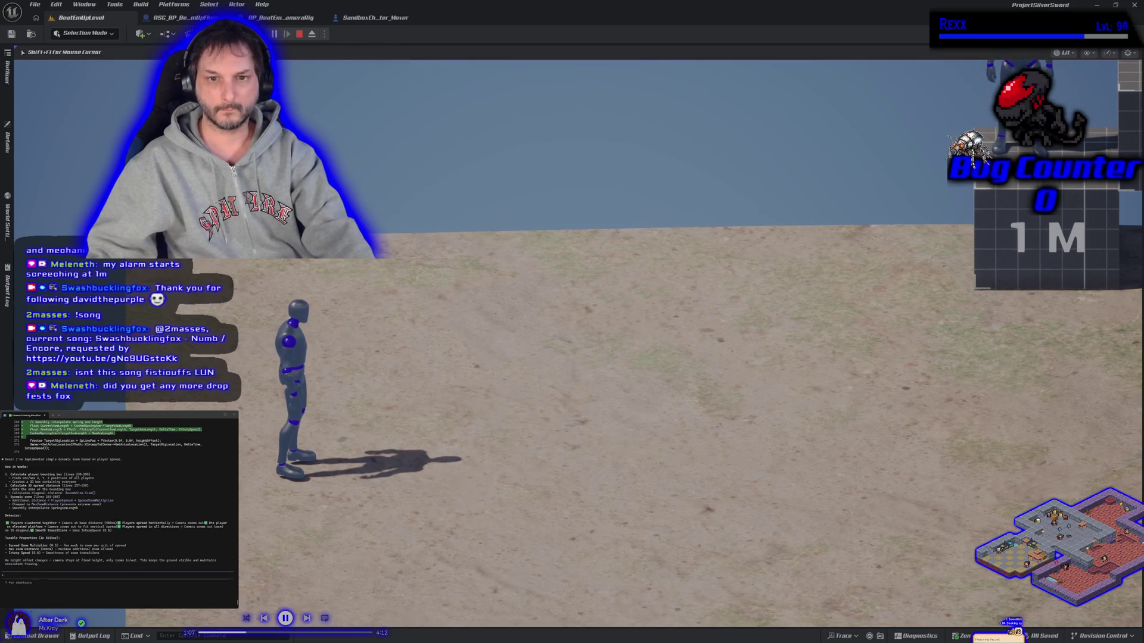
pyautogui.press('d')
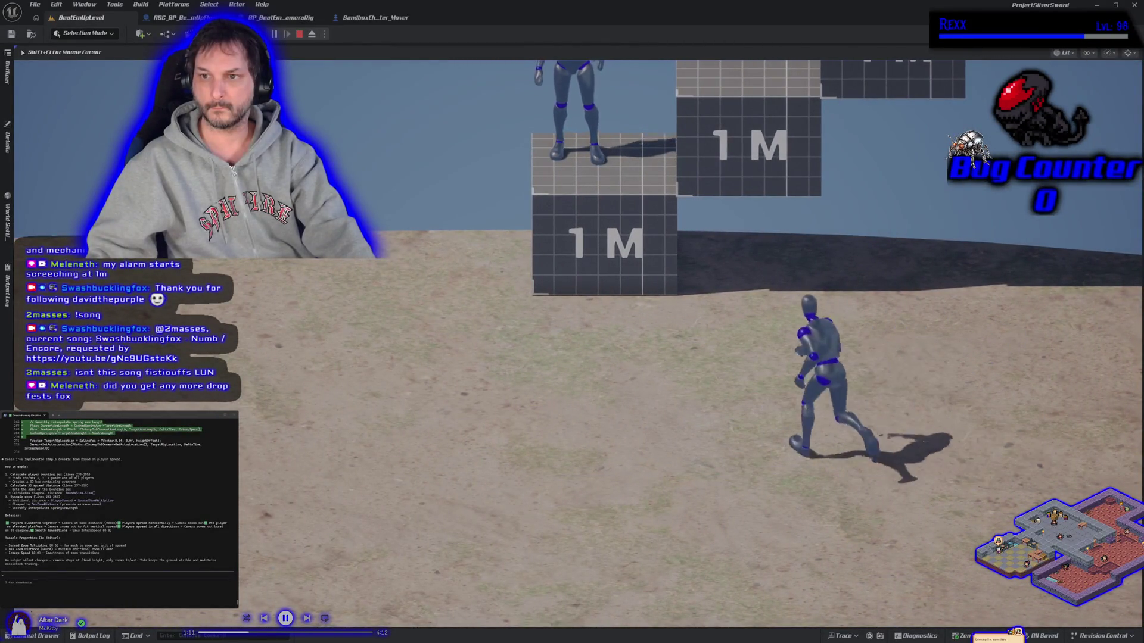
pyautogui.press('space')
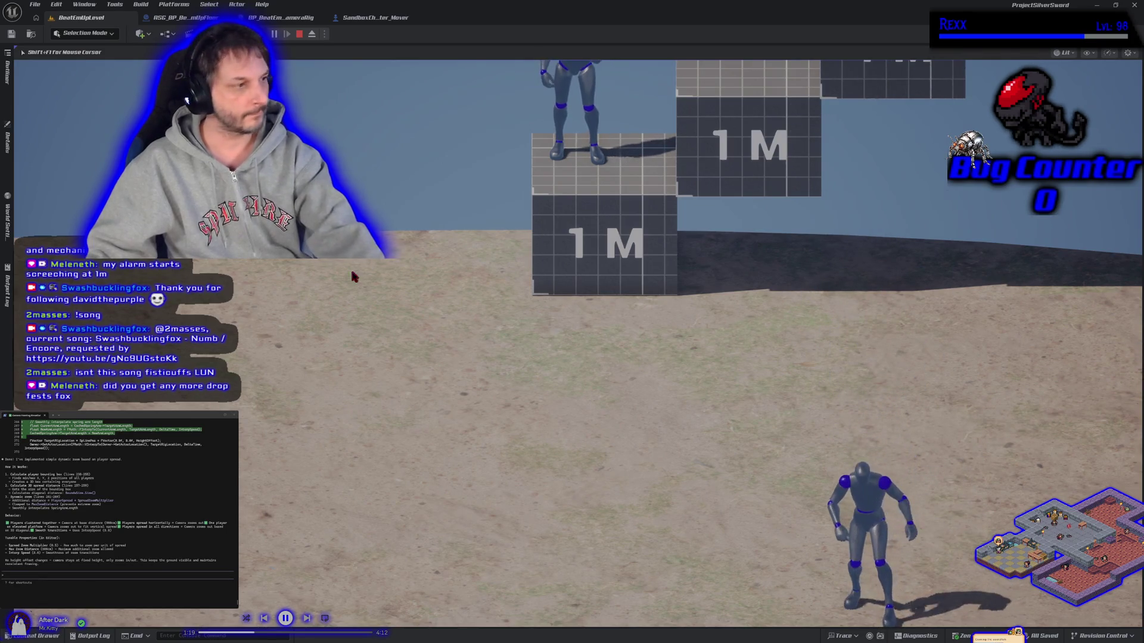
pyautogui.press('Escape')
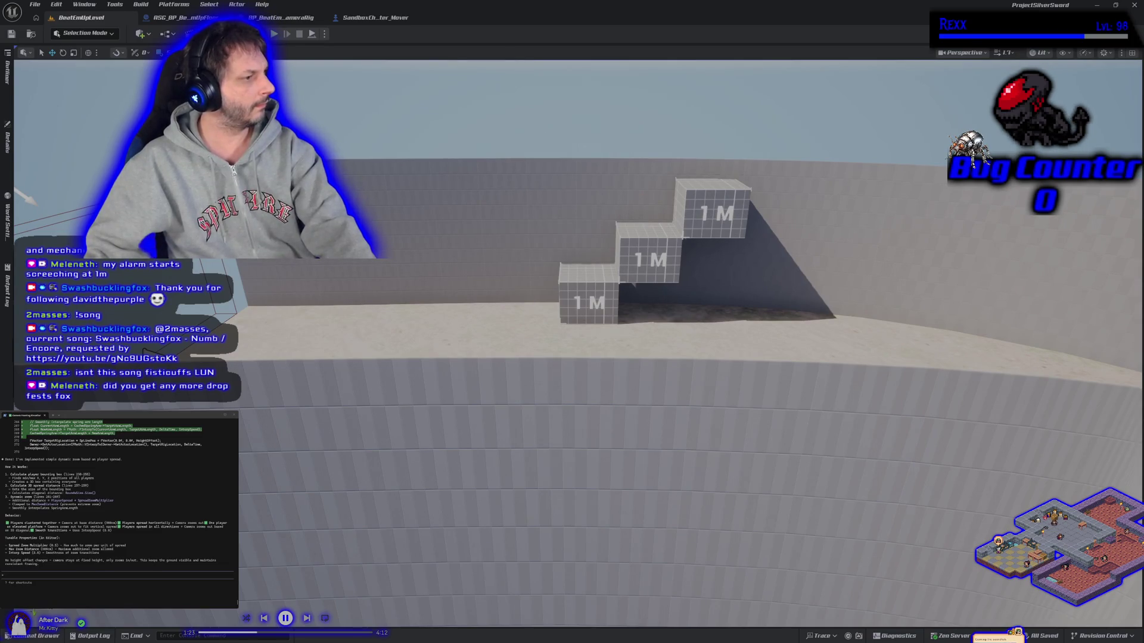
# Step: Tell the assistant 'nothing changed' and close the Unreal Editor so project files regenerate
pyautogui.write('nothing changed')
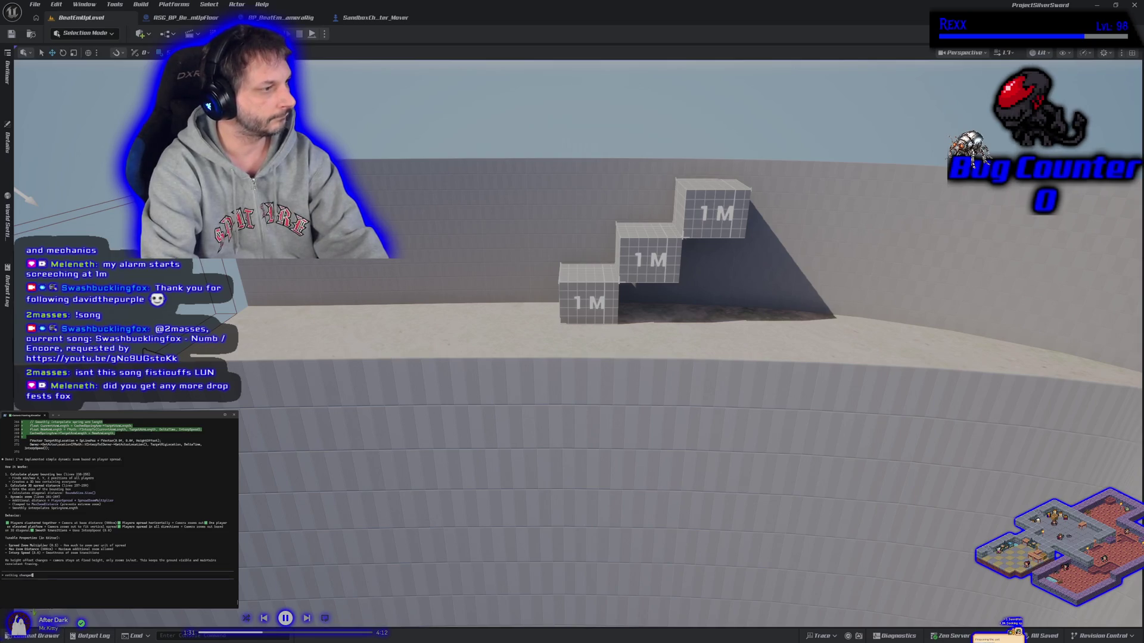
pyautogui.press('Return')
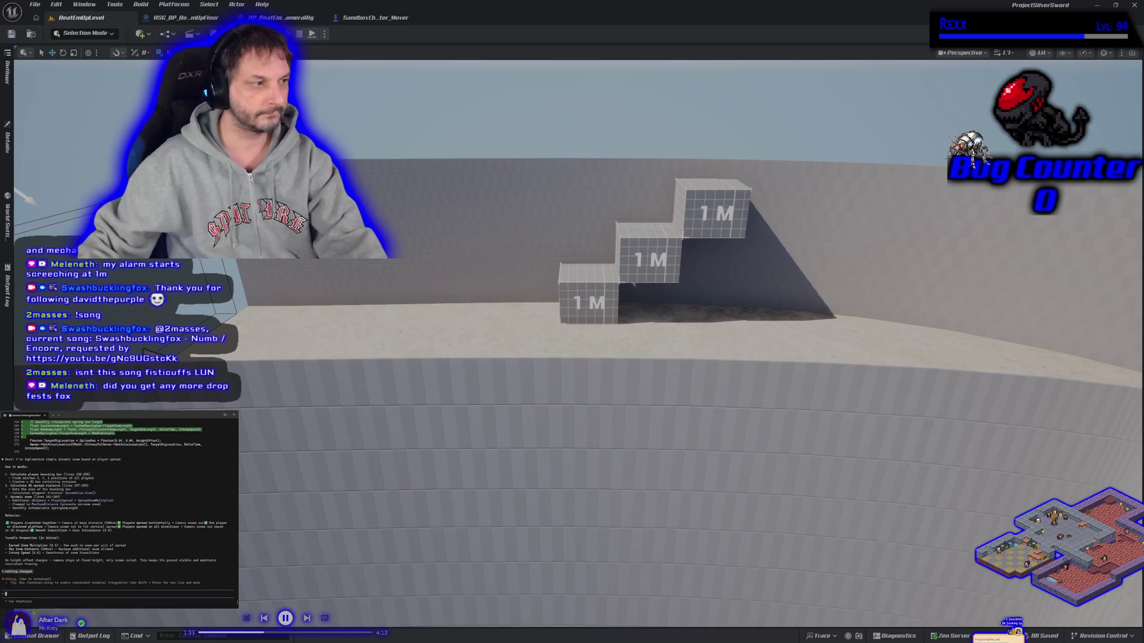
pyautogui.click(1134, 4)
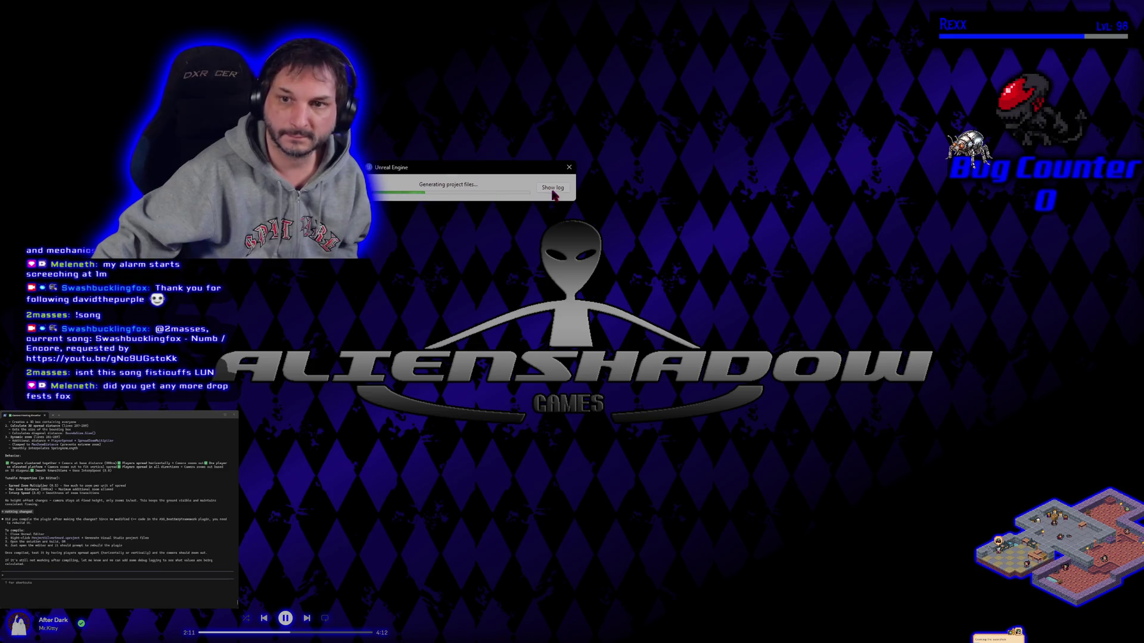
# Step: Show the log of the project file generation while it runs
pyautogui.click(553, 188)
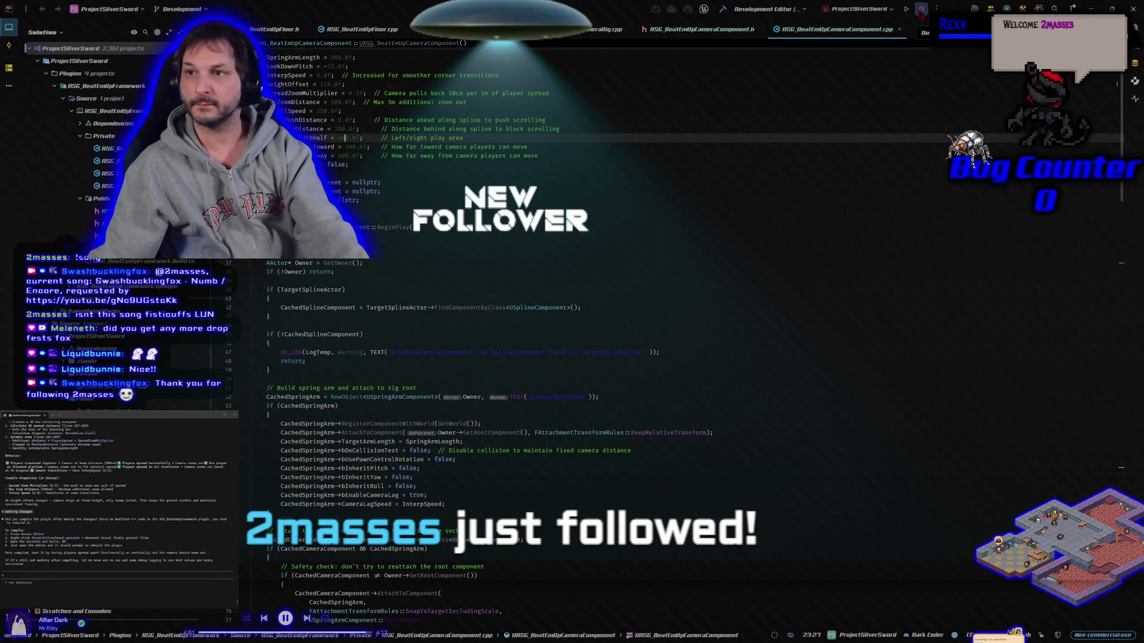
# Step: Launch ProjectSilverSword in the Unreal Editor under Rider's debugger
pyautogui.click(921, 10)
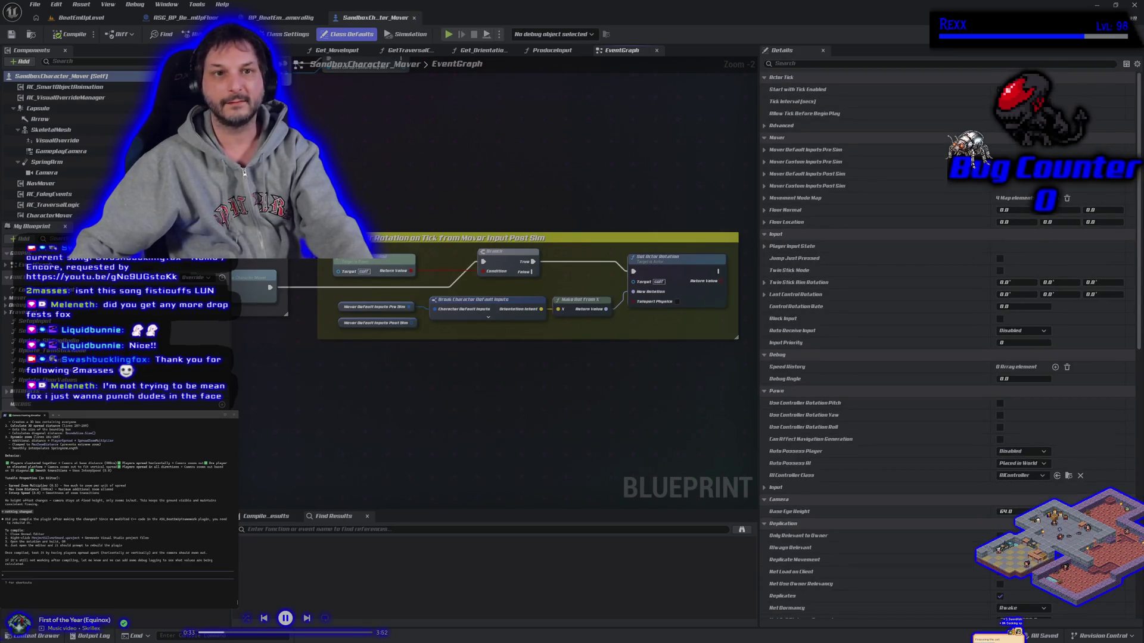
# Step: Open BeatEmUpLevel and start a two-client play session, running the second character right
pyautogui.click(128, 19)
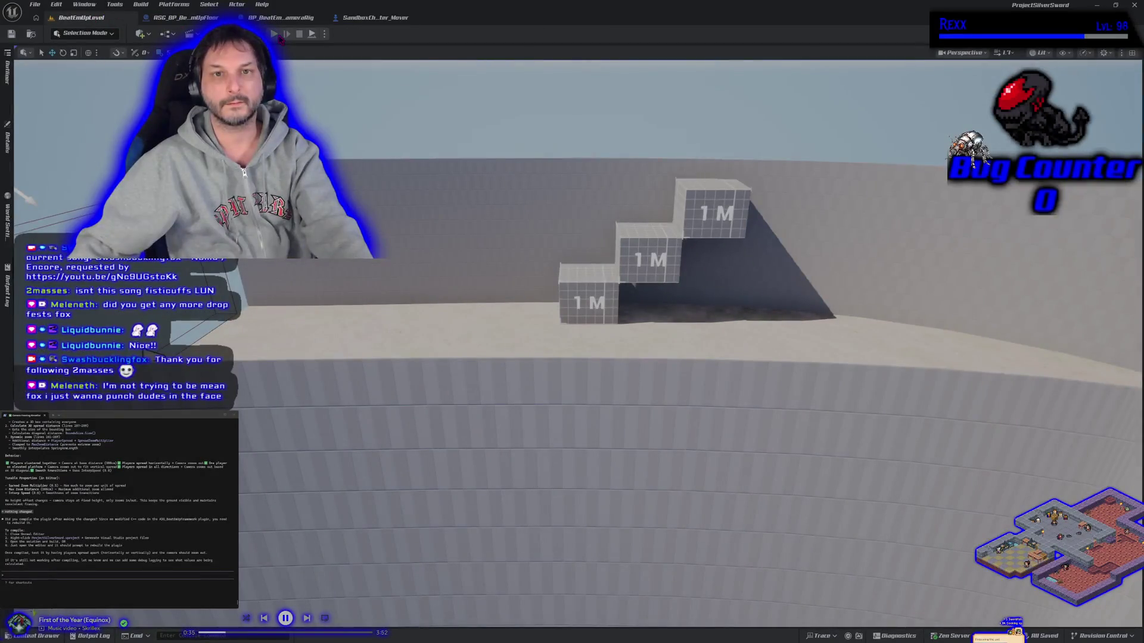
pyautogui.click(275, 34)
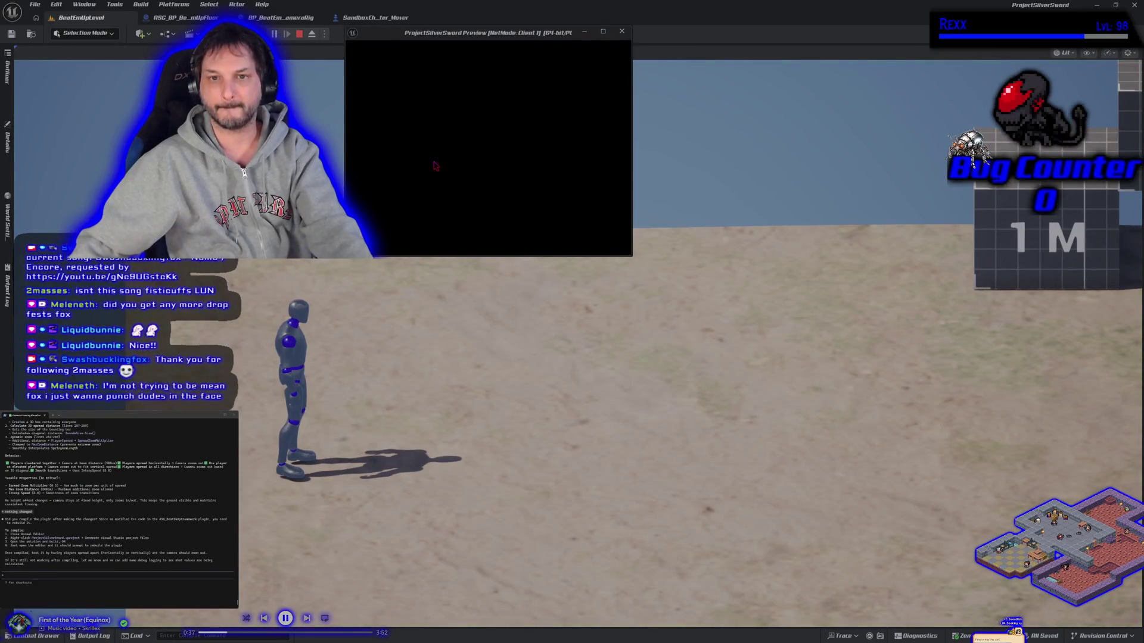
pyautogui.press('d')
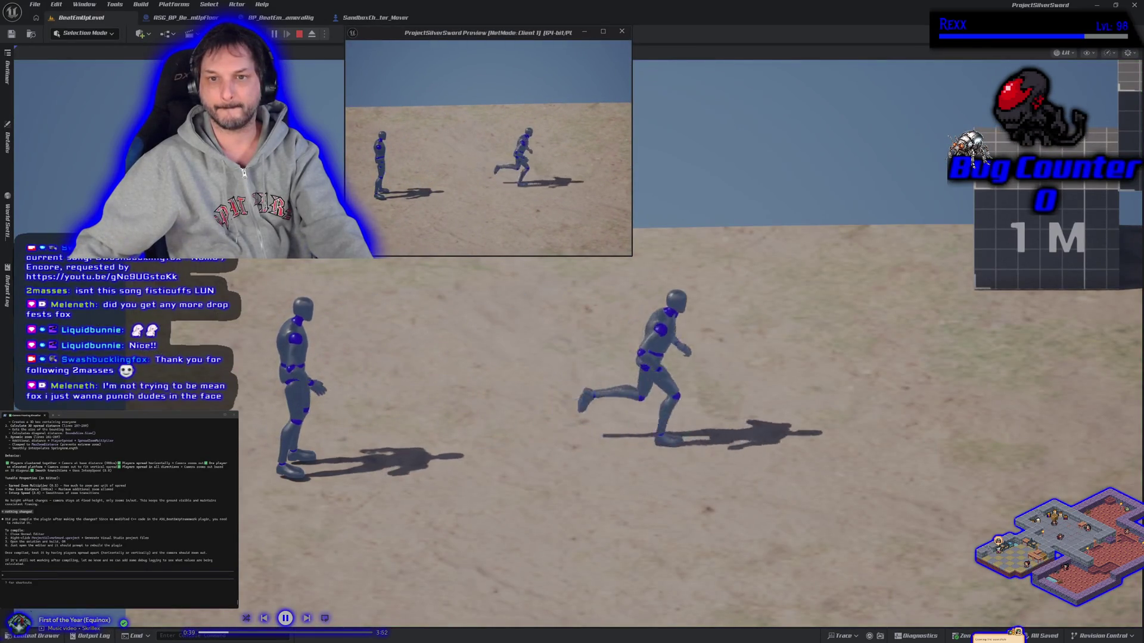
pyautogui.press('d')
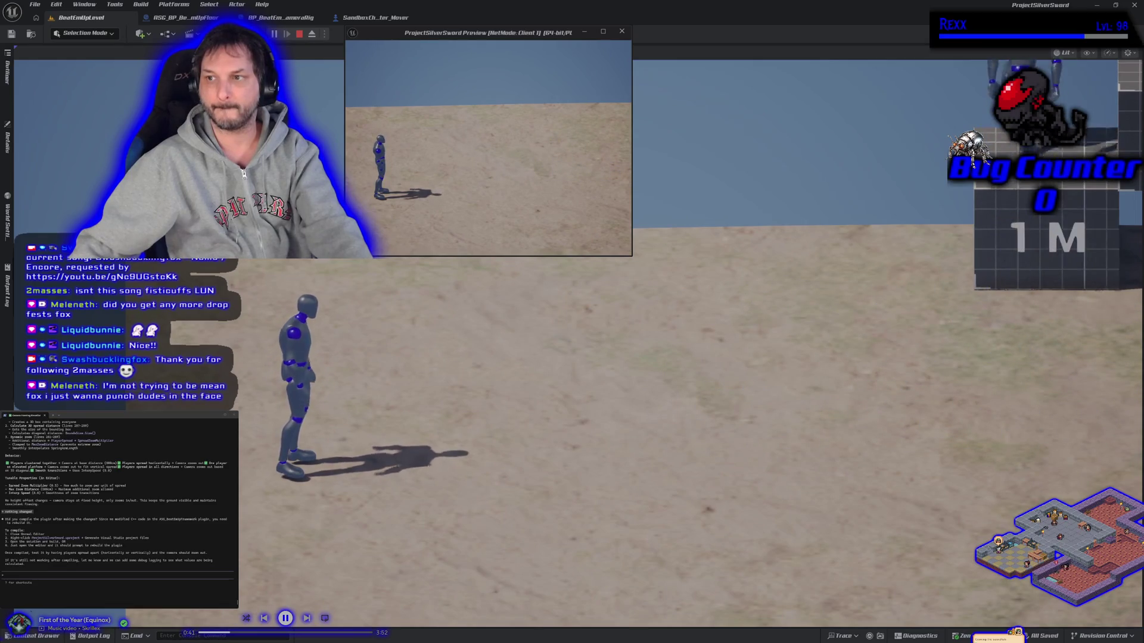
# Step: In the main game view, run to the 1M blocks, jump onto both, drop back, and stop playing
pyautogui.click(655, 357)
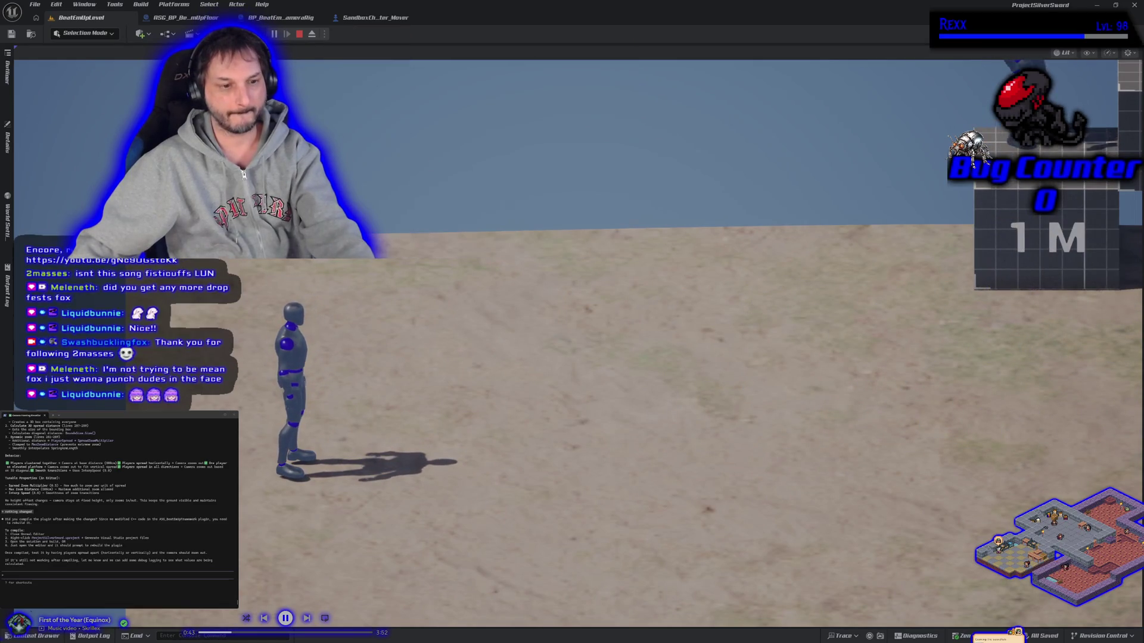
pyautogui.press('d')
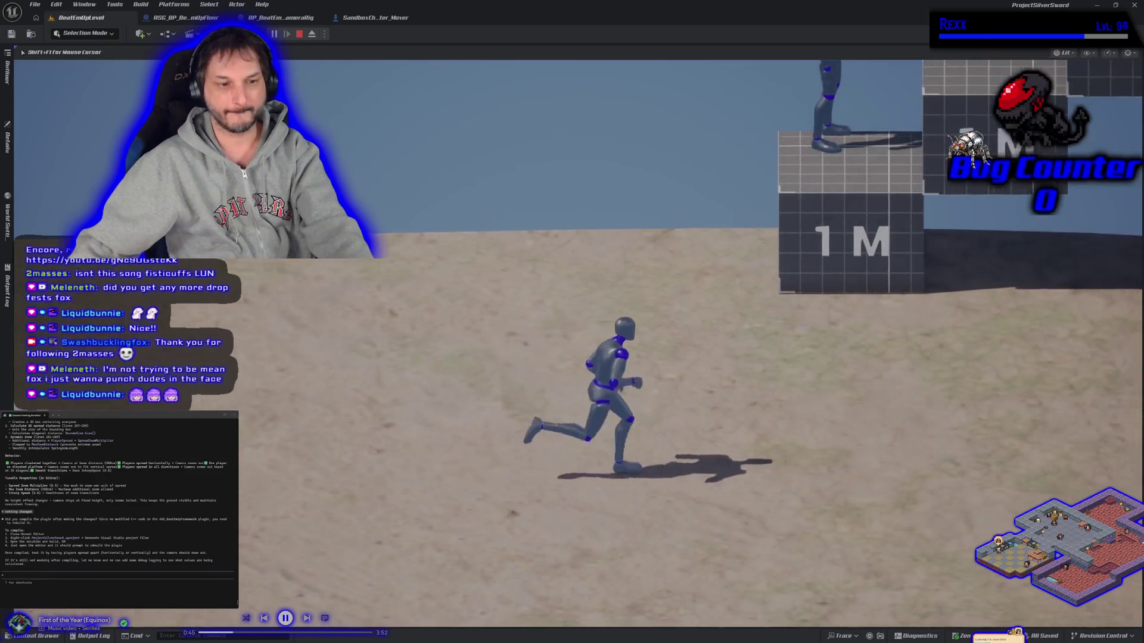
pyautogui.press('w')
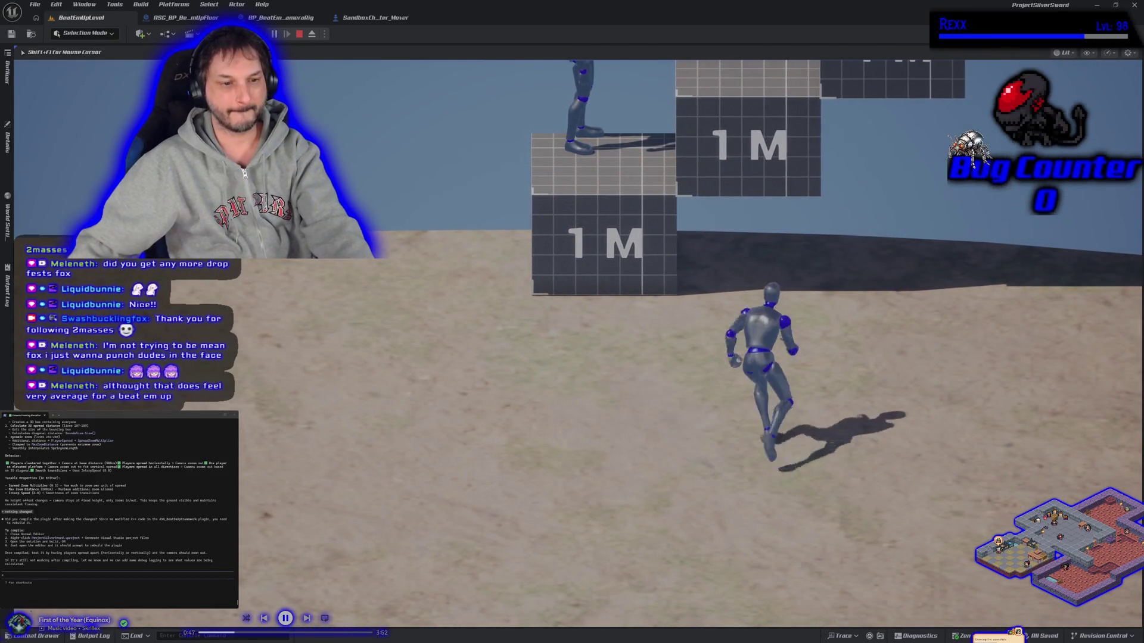
pyautogui.press('space')
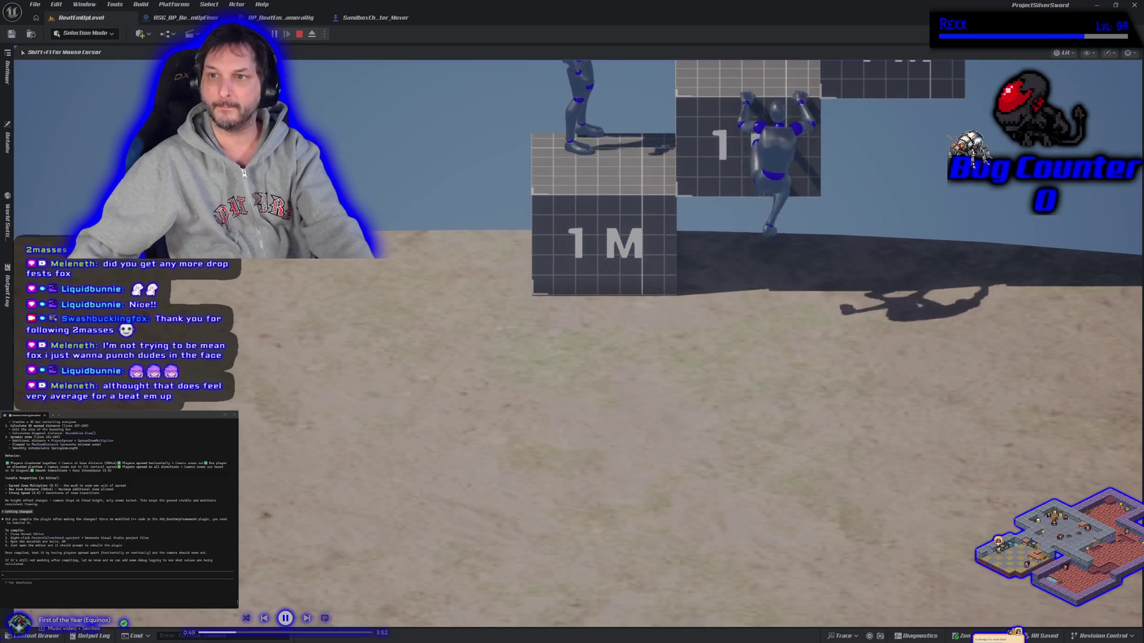
pyautogui.press('space')
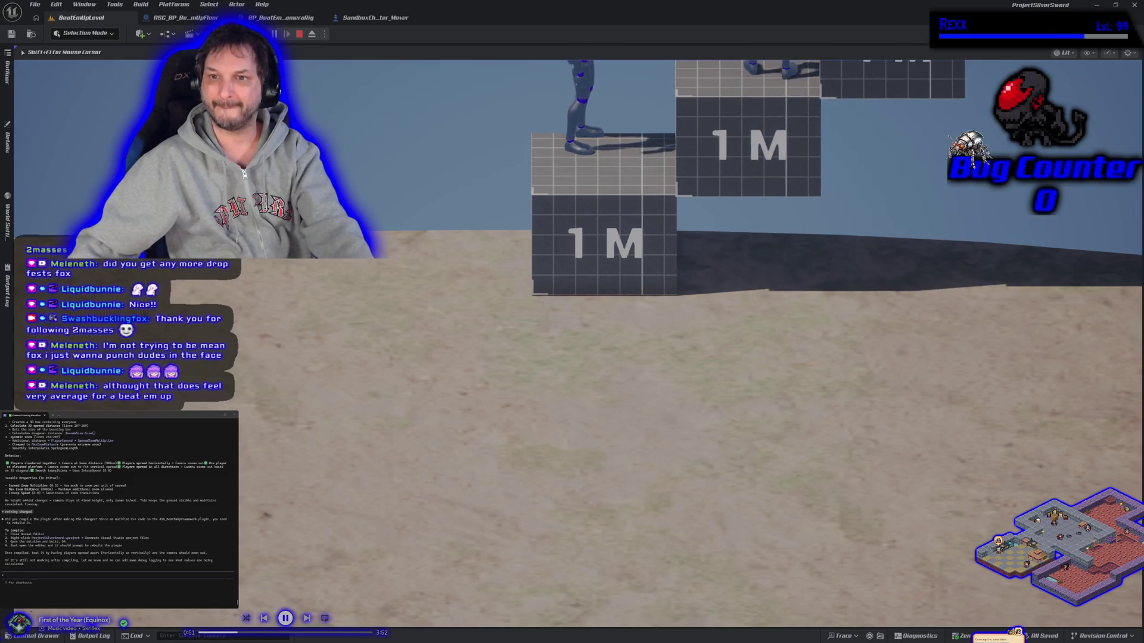
pyautogui.press('s')
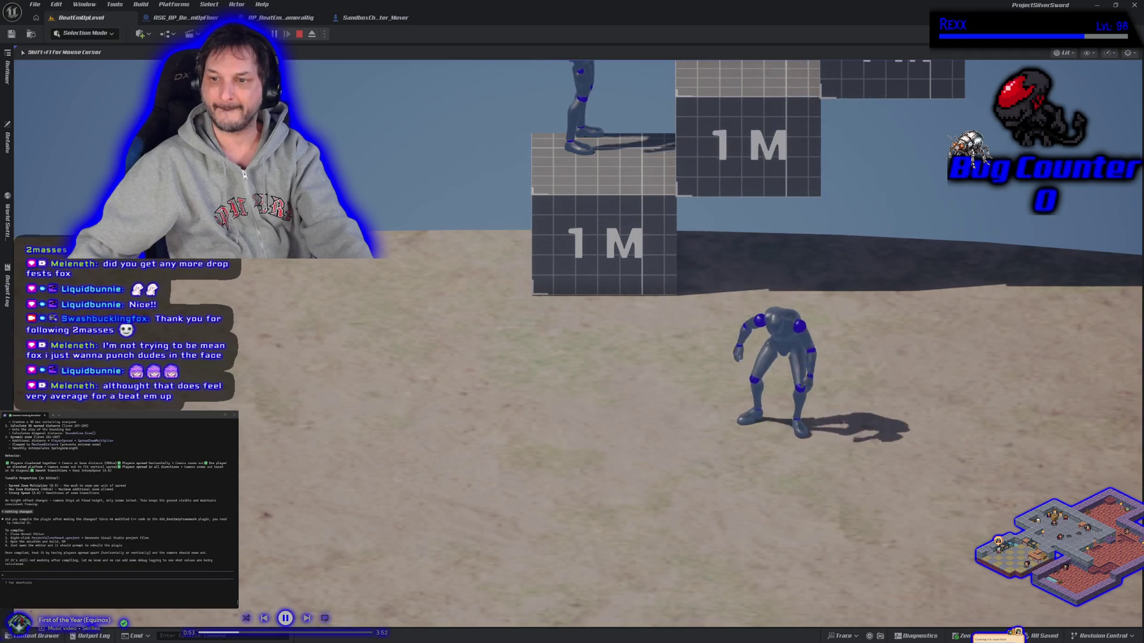
pyautogui.press('Escape')
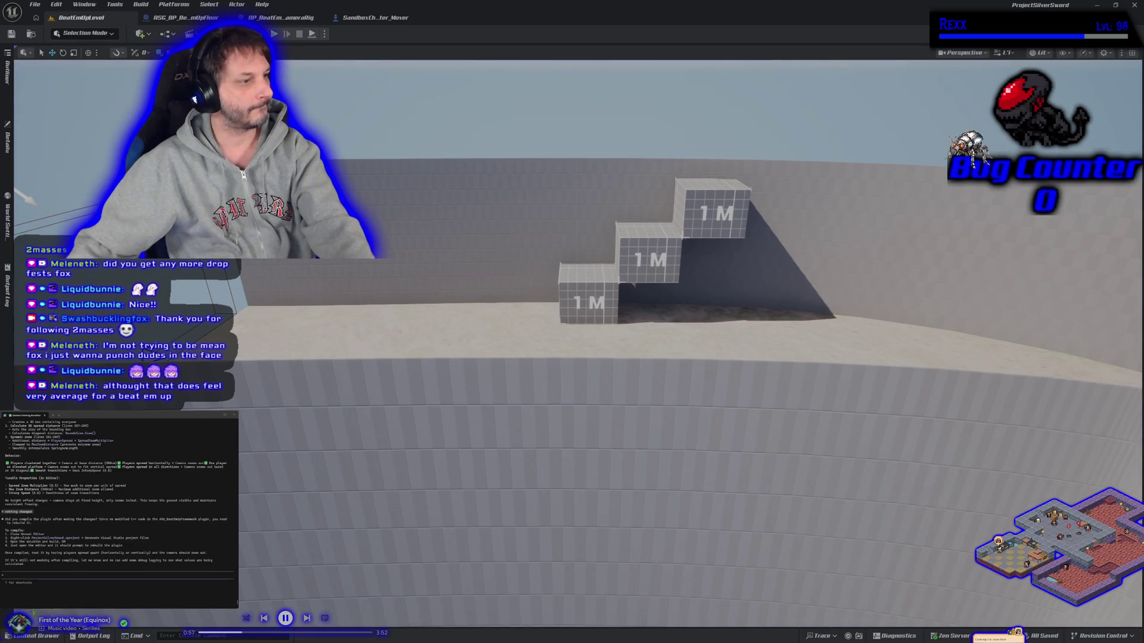
# Step: Report 'no zoom happening' to the assistant and approve its camera component .cpp edit
pyautogui.click(78, 577)
pyautogui.write('net')
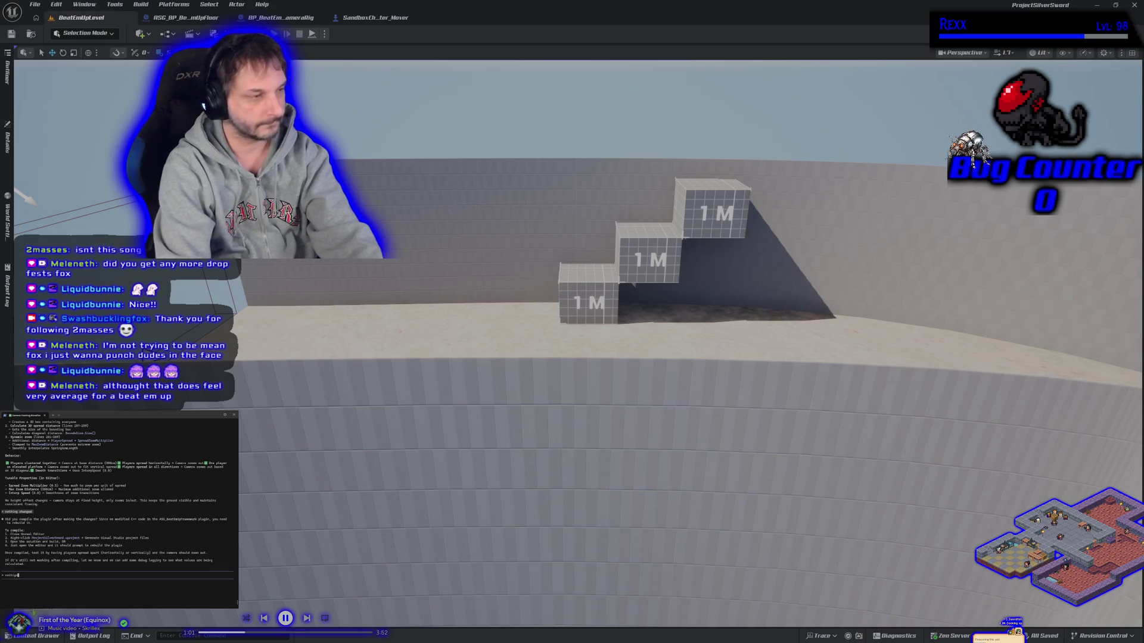
pyautogui.press('BackSpace')
pyautogui.press('BackSpace')
pyautogui.press('BackSpace')
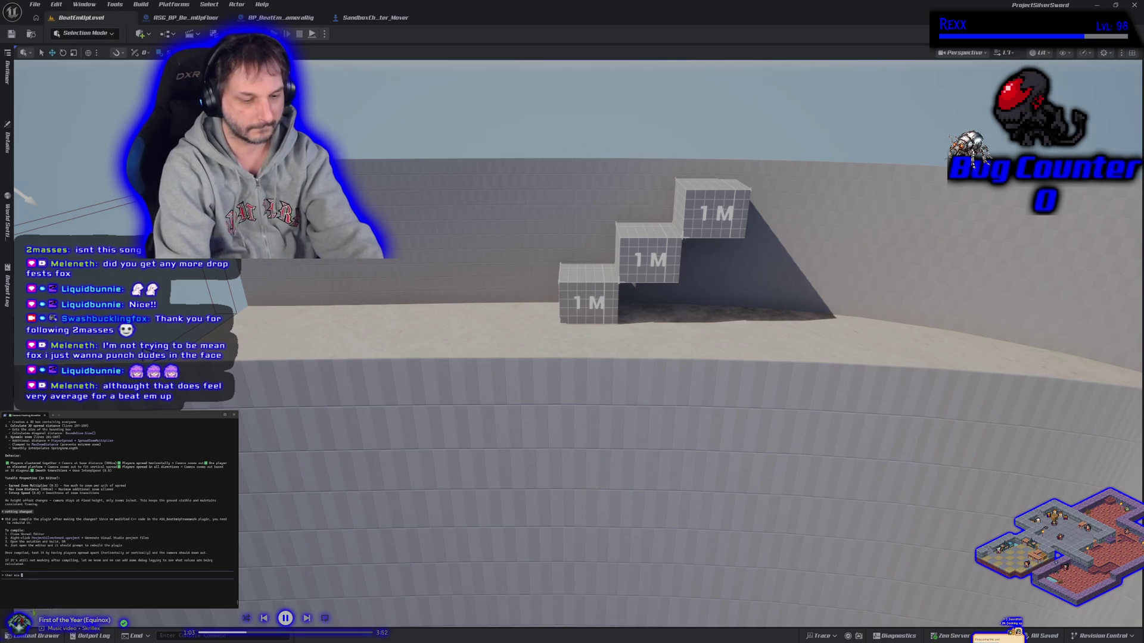
pyautogui.write('oom h')
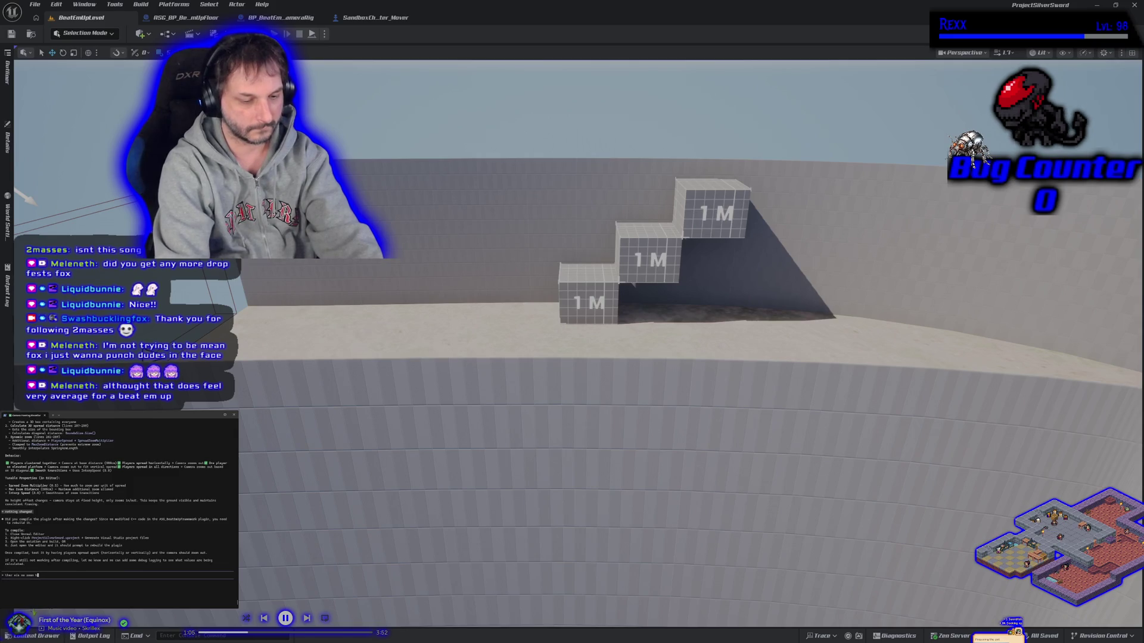
pyautogui.write('appe')
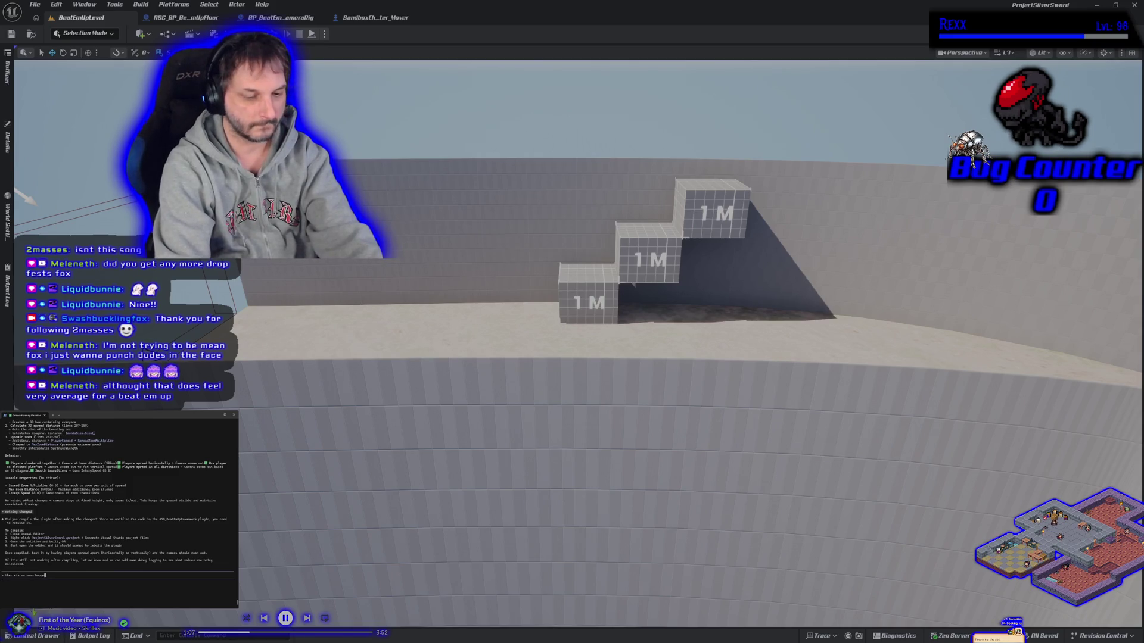
pyautogui.write('ing')
pyautogui.press('Return')
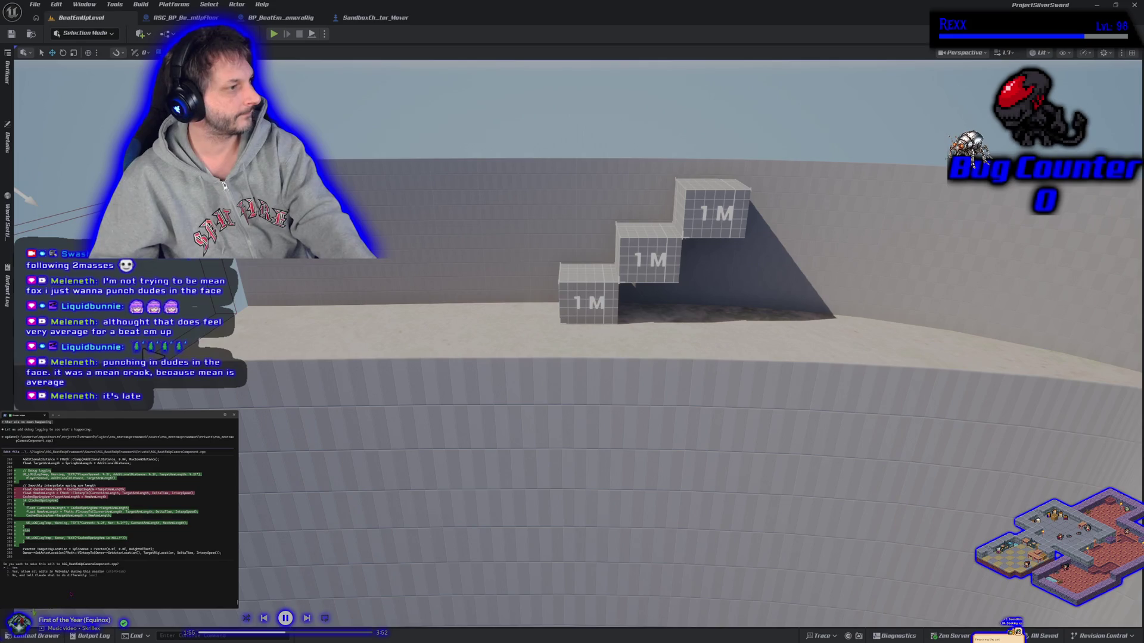
pyautogui.press('Return')
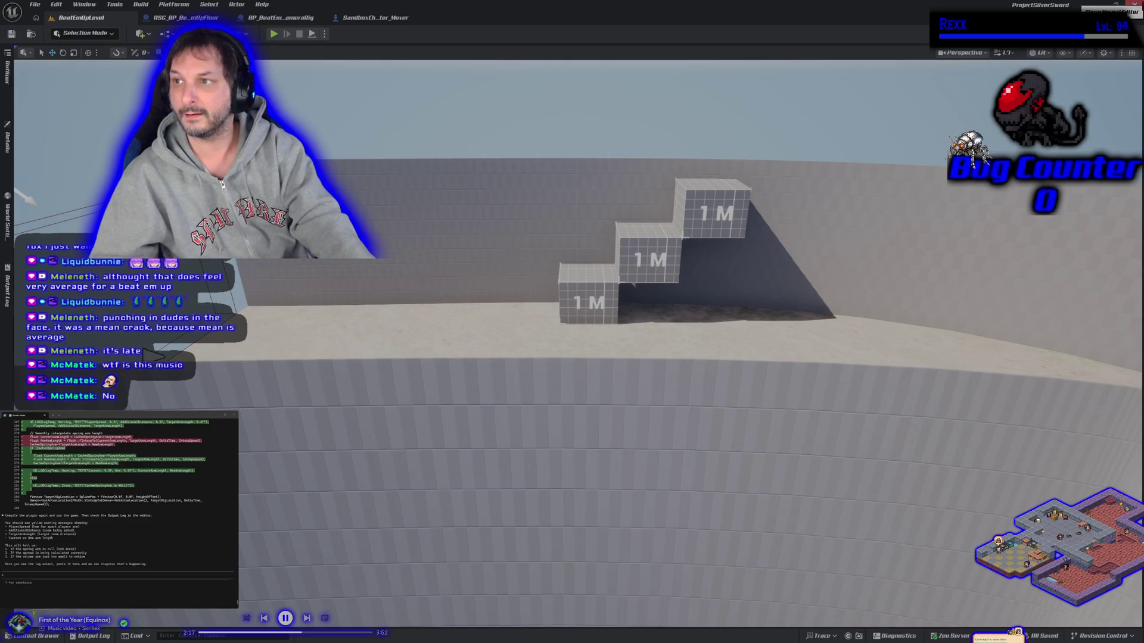
# Step: Close the Unreal Editor, rebuild the project in Rider, and relaunch it under the debugger
pyautogui.click(1134, 4)
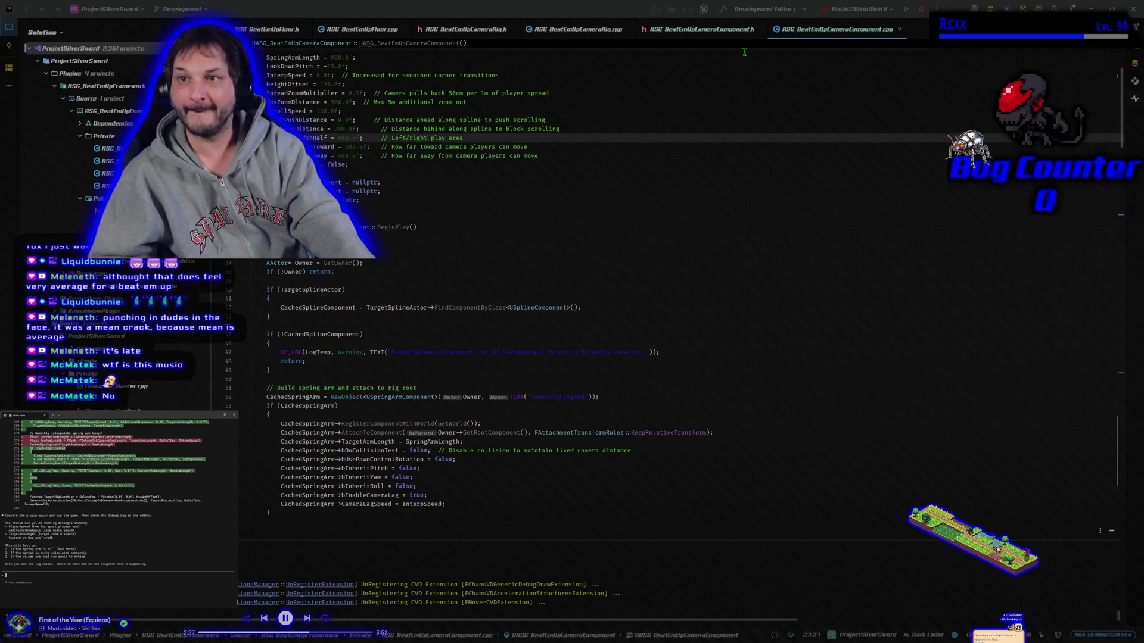
pyautogui.click(721, 10)
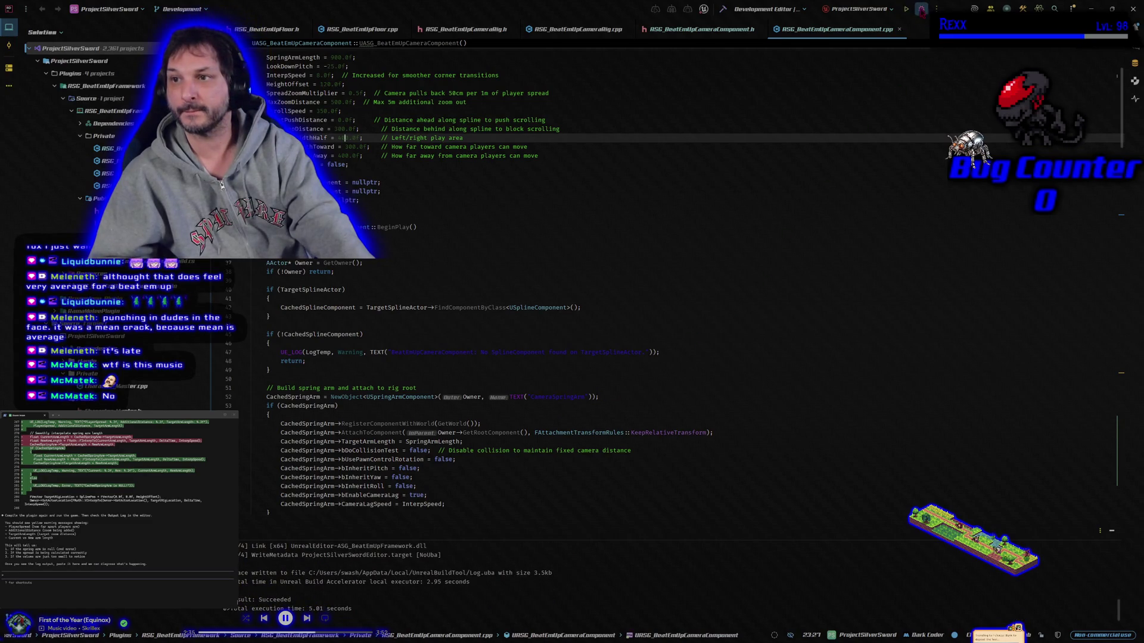
pyautogui.click(922, 10)
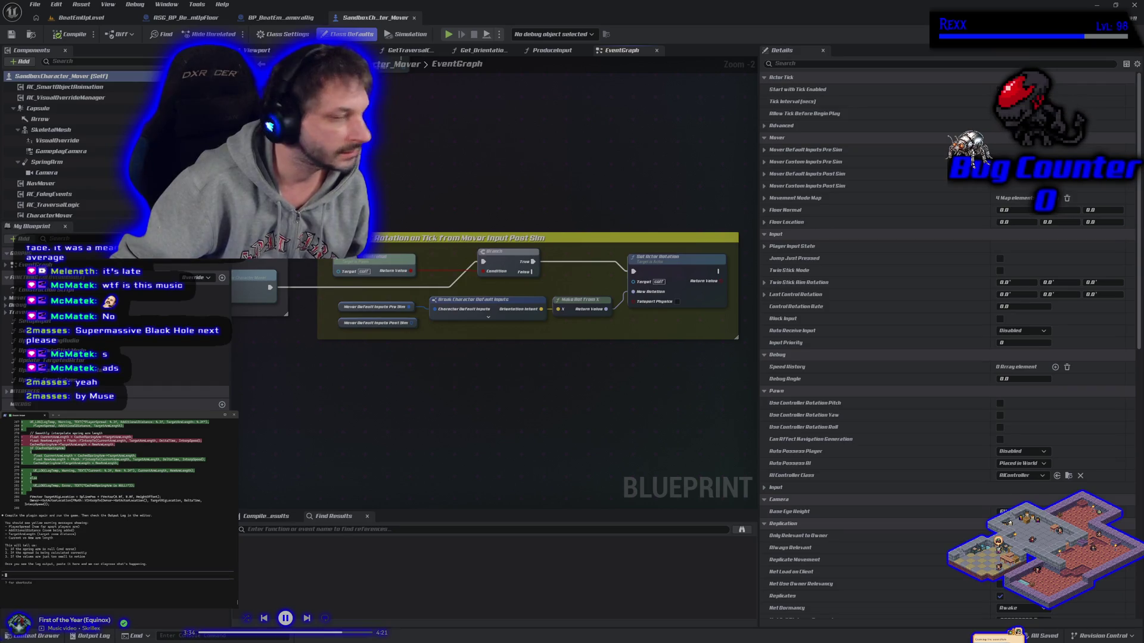
# Step: Start a multi-client play session of BeatEmUpLevel and run one character to the right
pyautogui.click(81, 17)
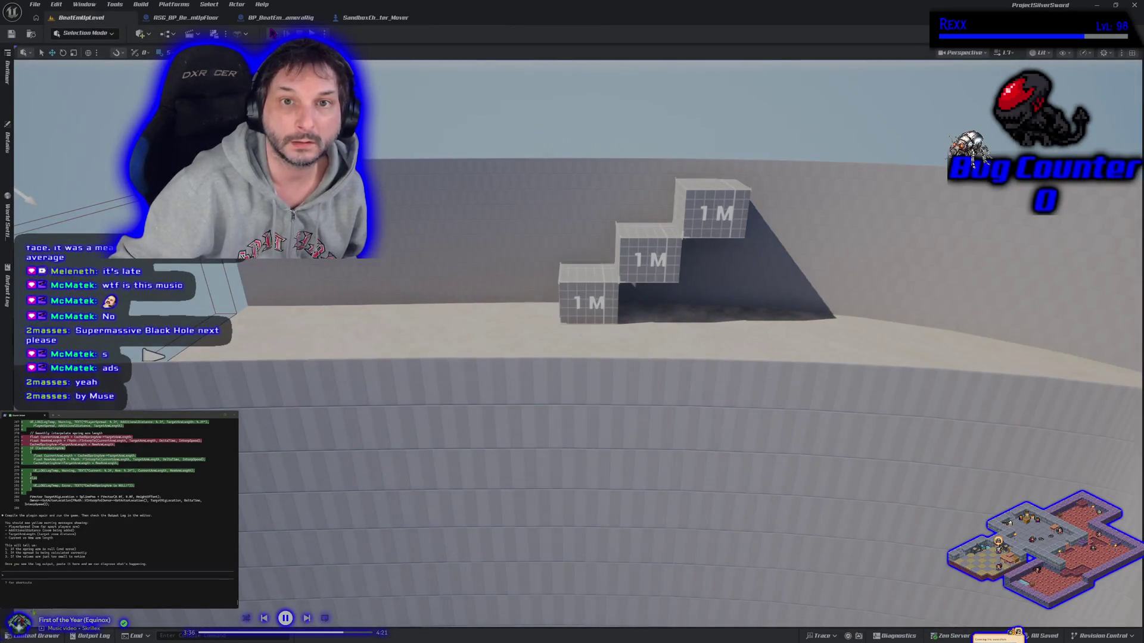
pyautogui.hotkey('alt', 'p')
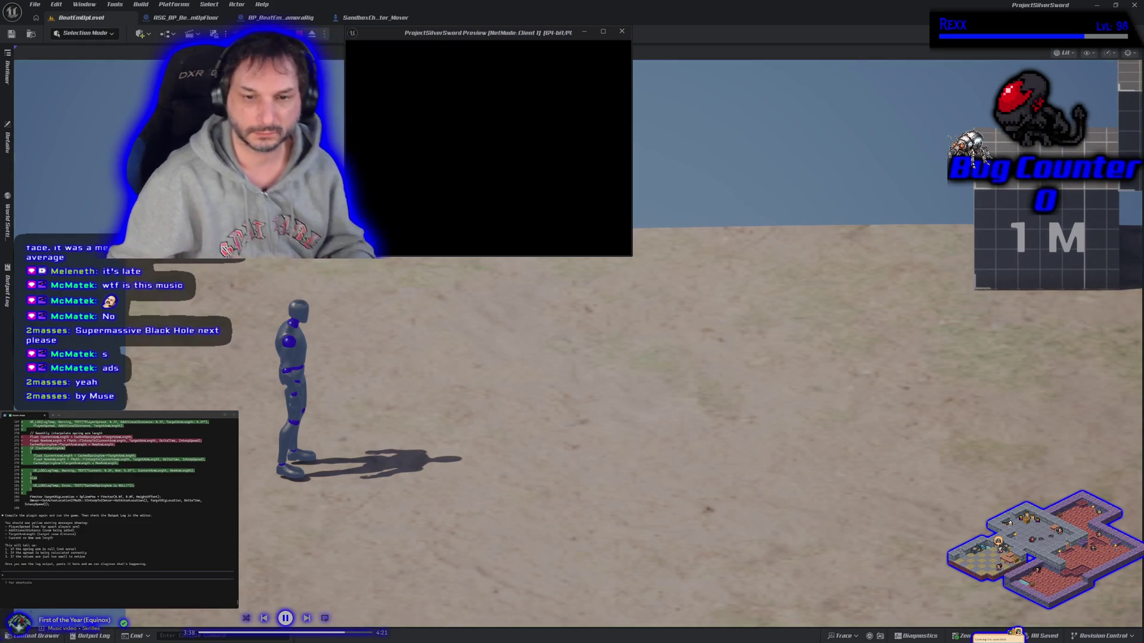
pyautogui.press('d')
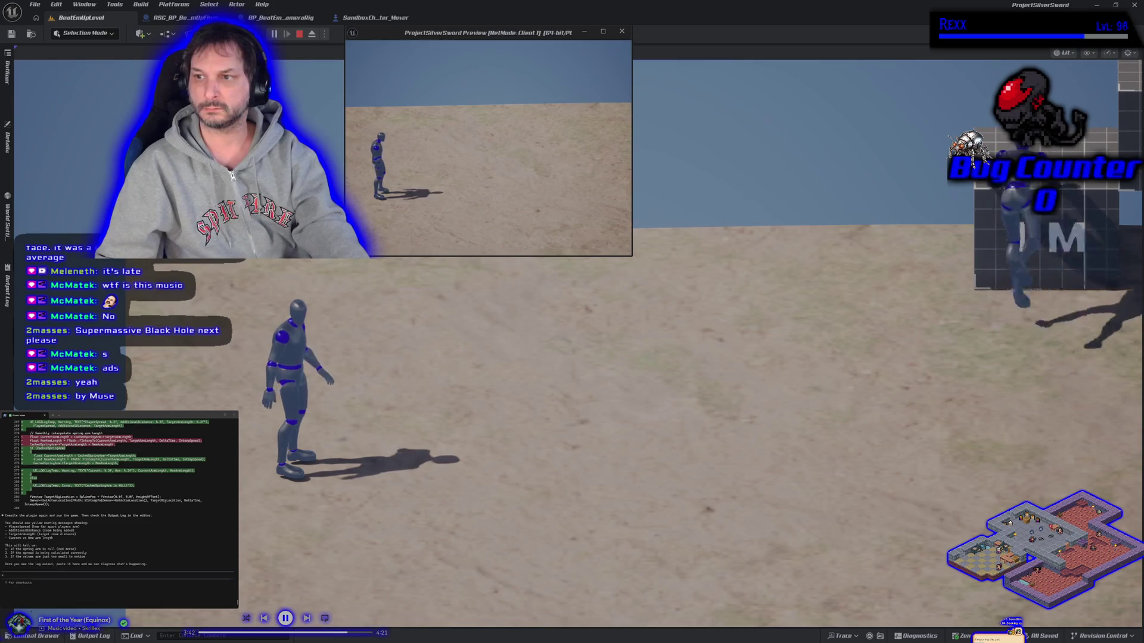
pyautogui.press('d')
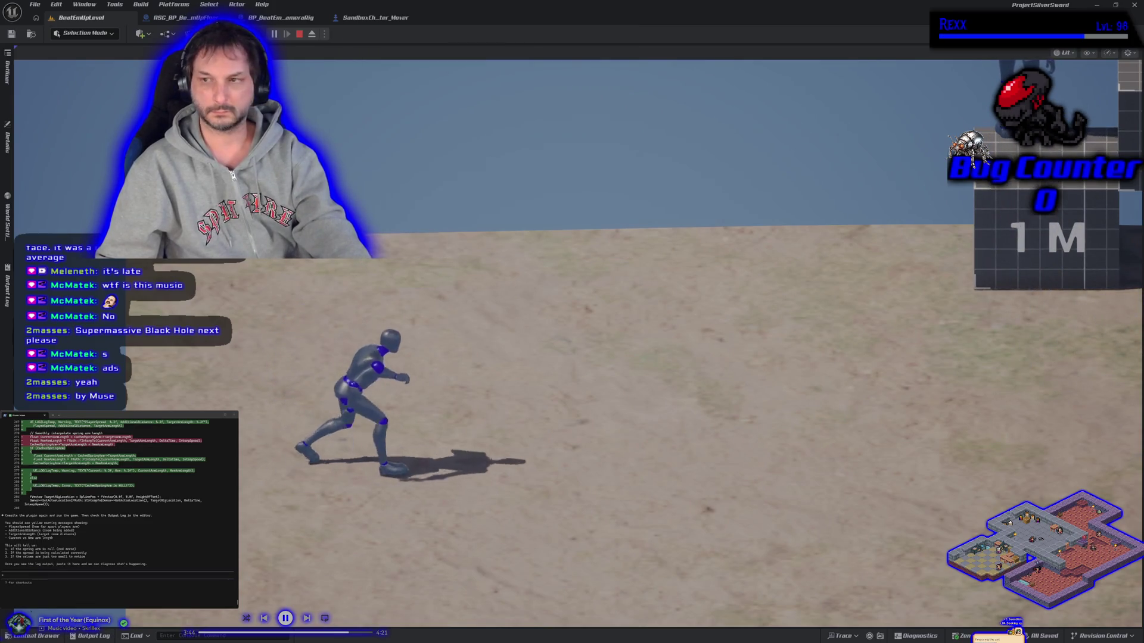
# Step: Jump the character onto the 1 M block, run back toward the camera, then stop and show the Output Log
pyautogui.press('w')
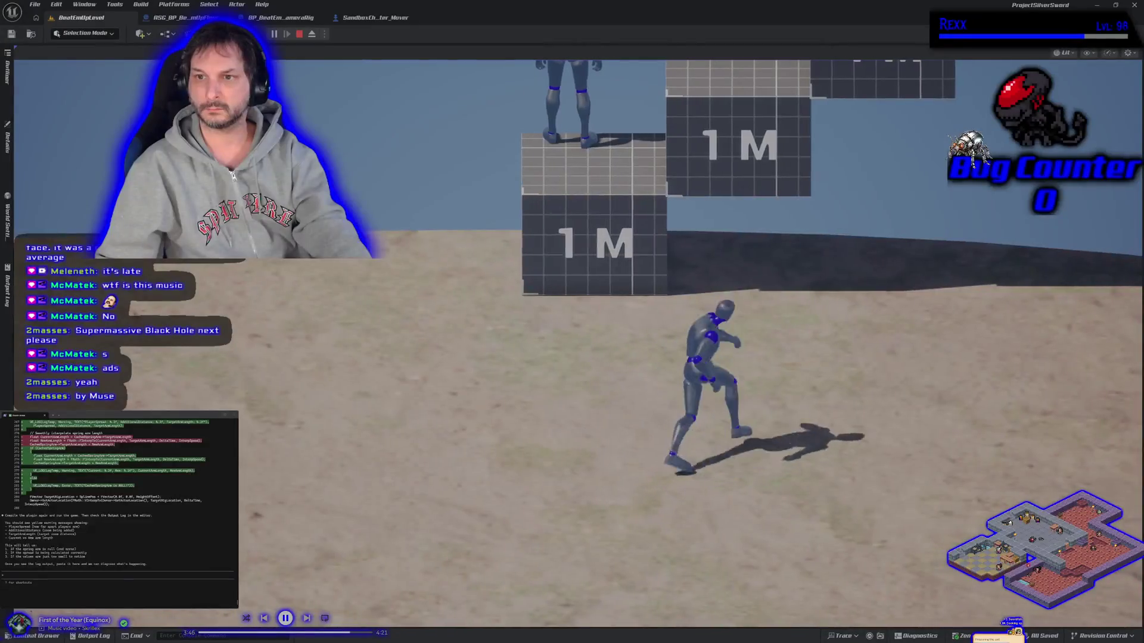
pyautogui.press('space')
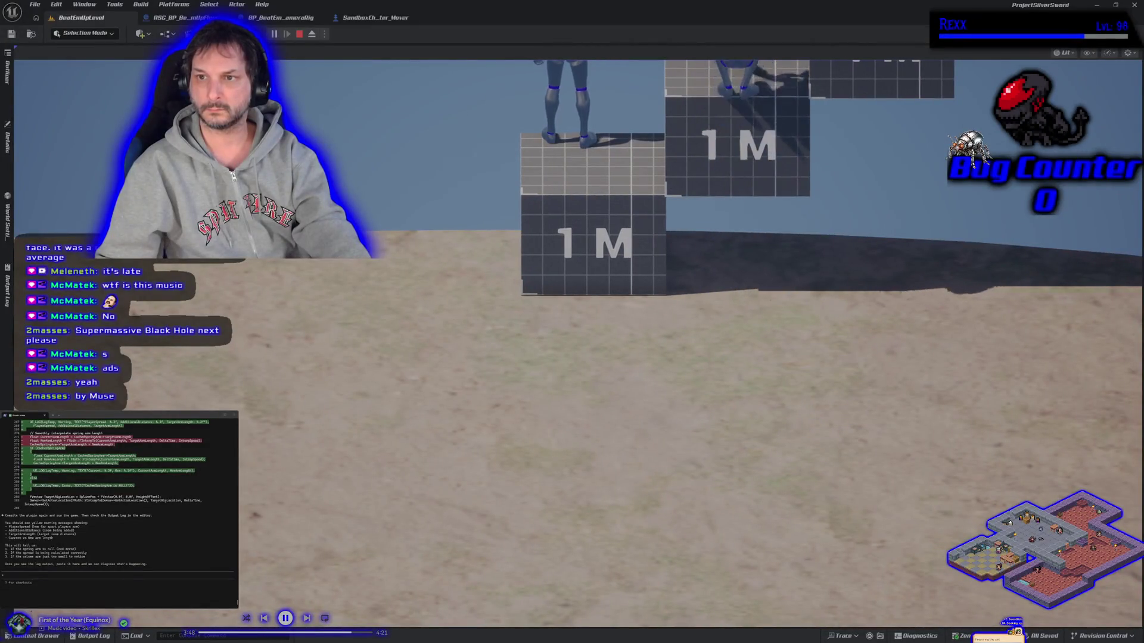
pyautogui.press('s')
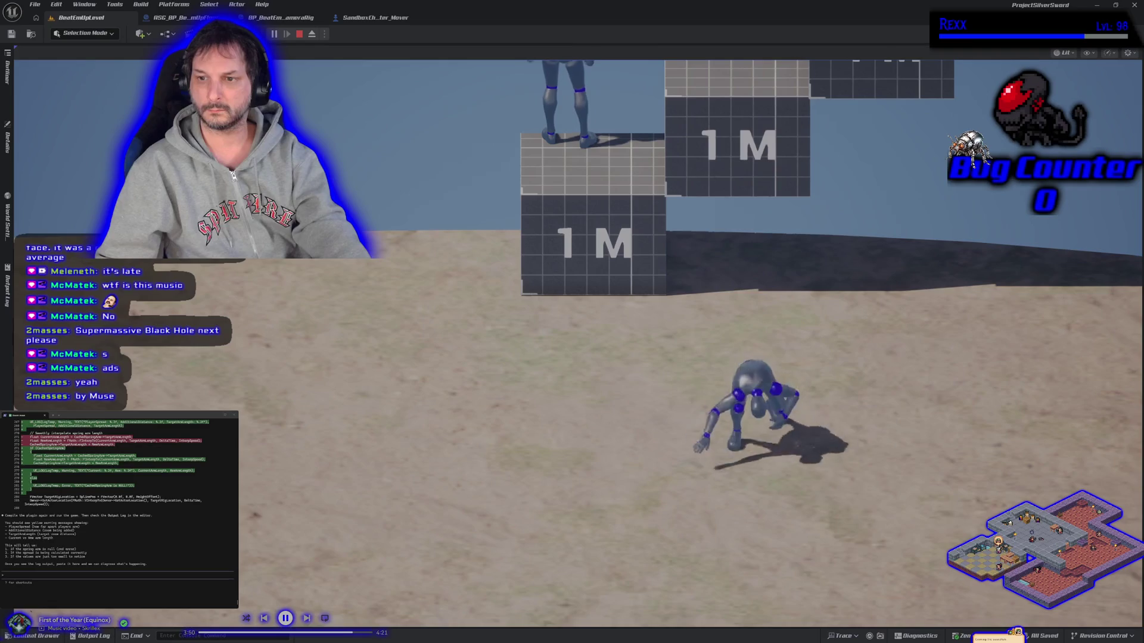
pyautogui.press('Escape')
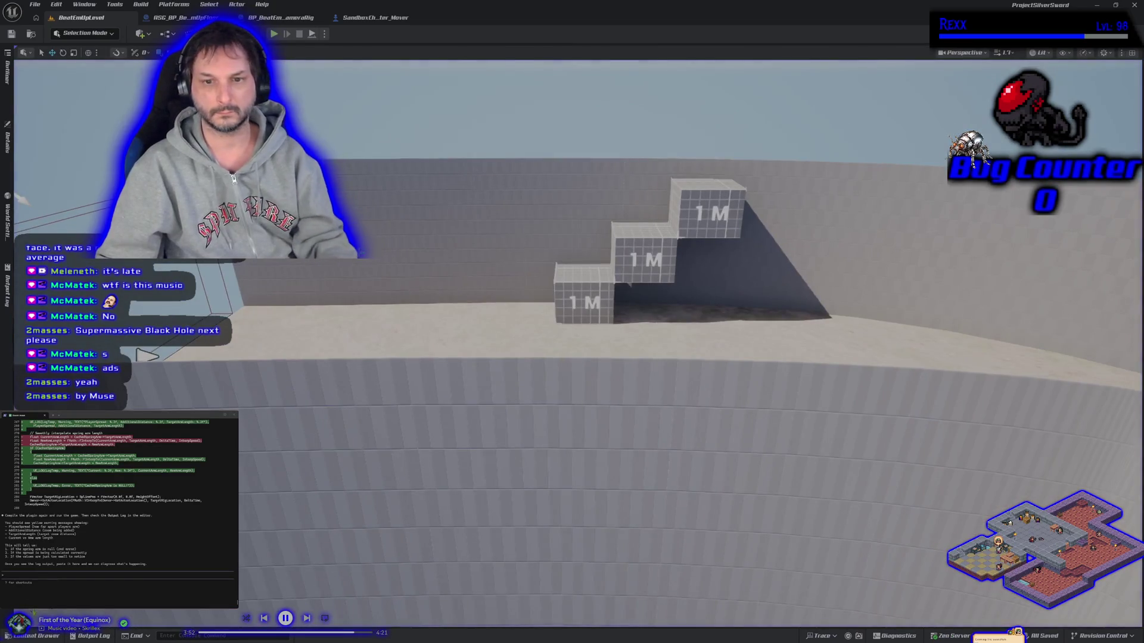
pyautogui.click(89, 636)
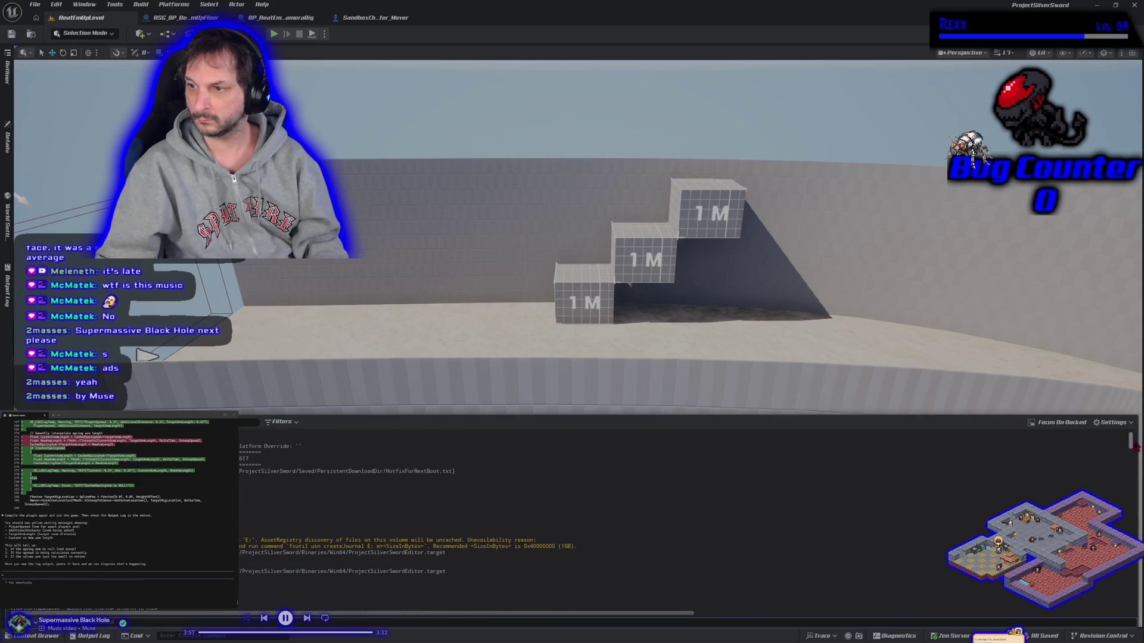
# Step: Scroll the Output Log and select the repeated 'Length: 900.00' camera debug lines
pyautogui.scroll(5, 1134, 441)
pyautogui.scroll(-15, 1136, 432)
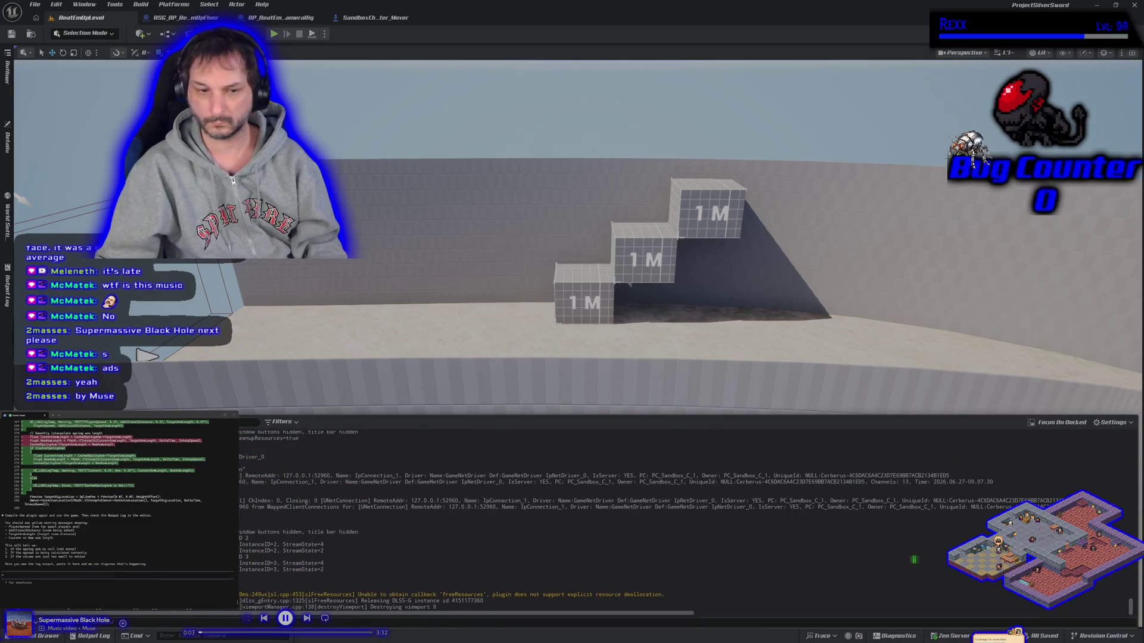
pyautogui.scroll(5, 457, 589)
pyautogui.scroll(1, 457, 588)
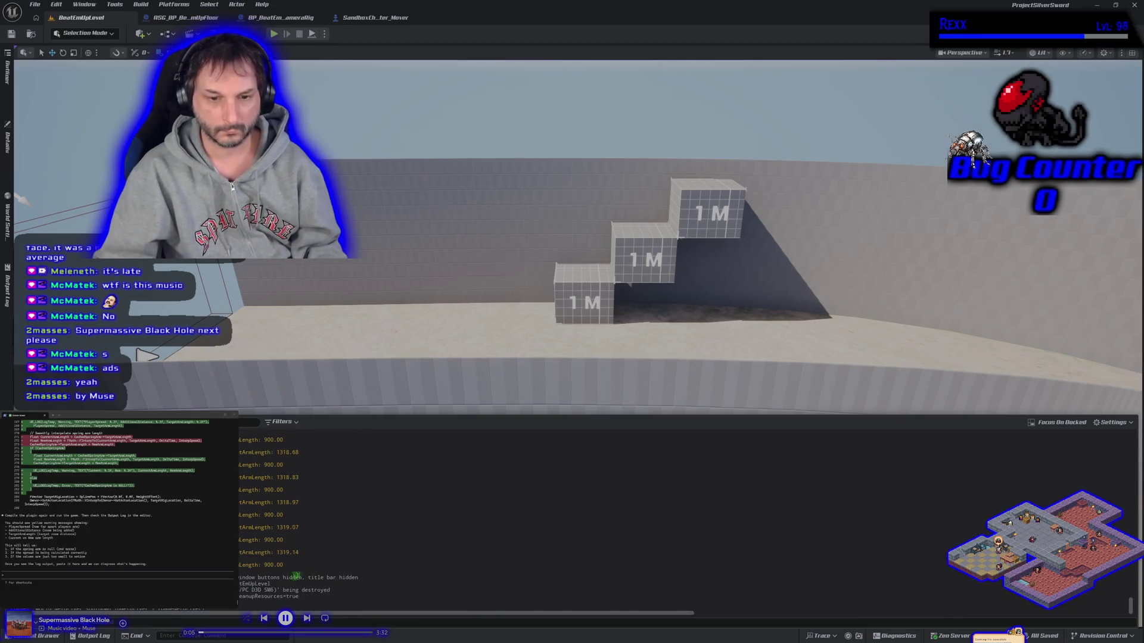
pyautogui.moveTo(262, 438); pyautogui.dragTo(263, 459)
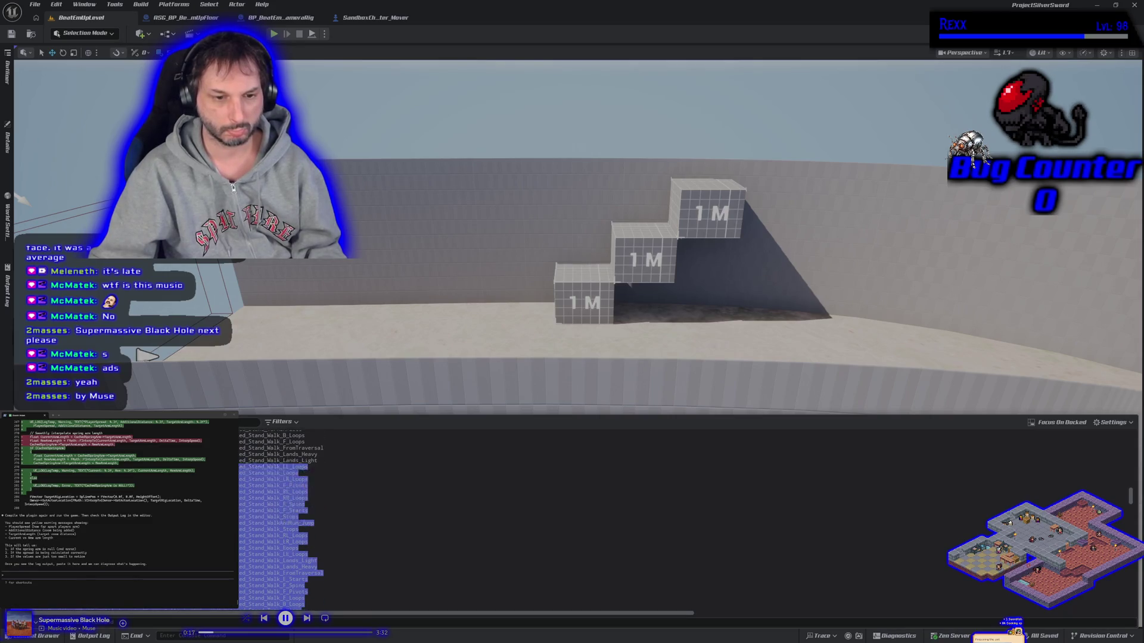
pyautogui.moveTo(262, 606); pyautogui.dragTo(238, 603)
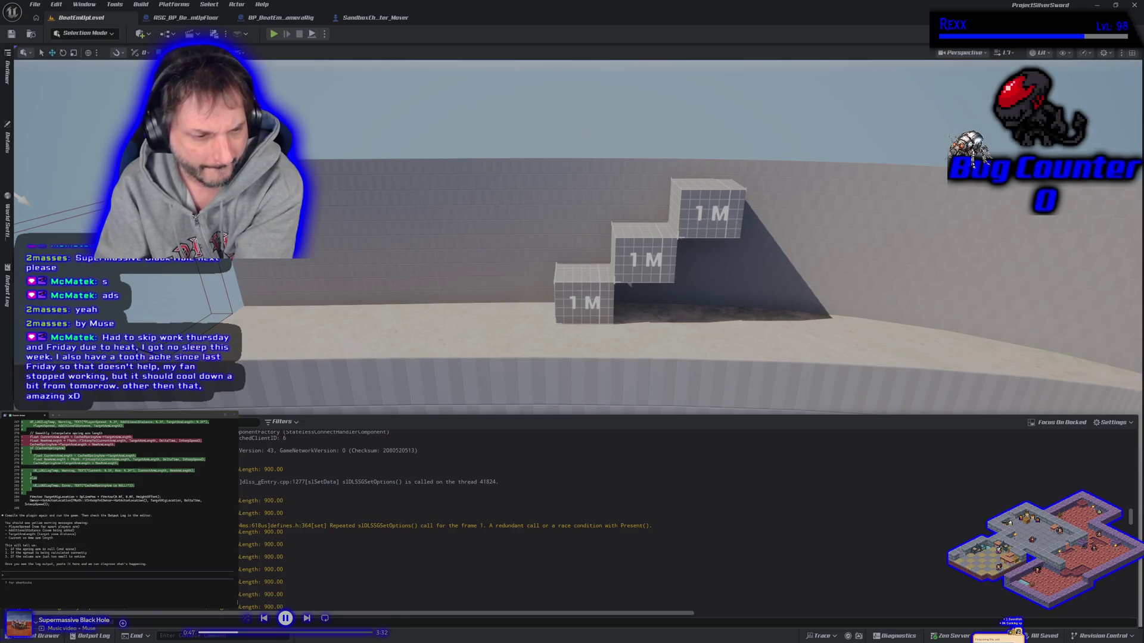
# Step: Paste the copied log lines into the Claude Code prompt, send them, and enter /compact
pyautogui.click(117, 575)
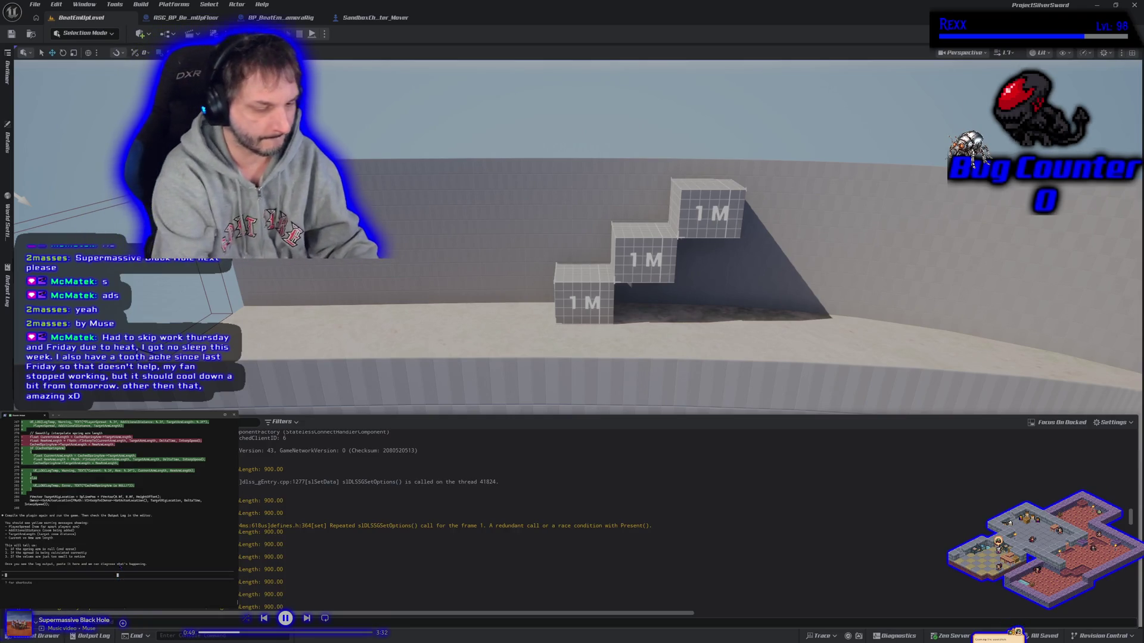
pyautogui.hotkey('ctrl', 'v')
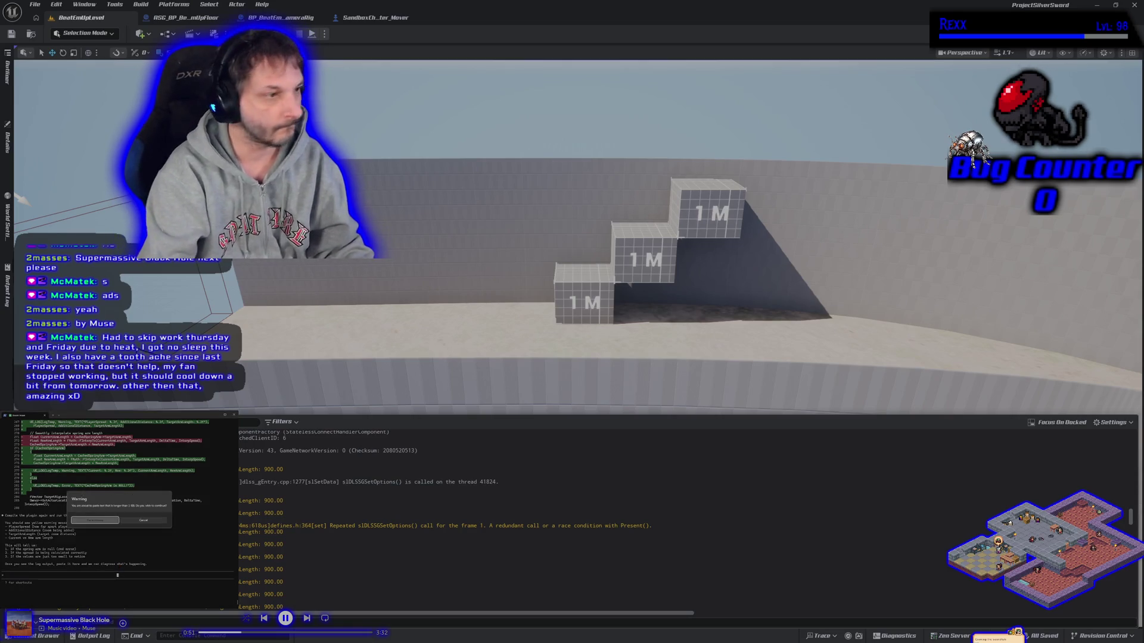
pyautogui.press('Return')
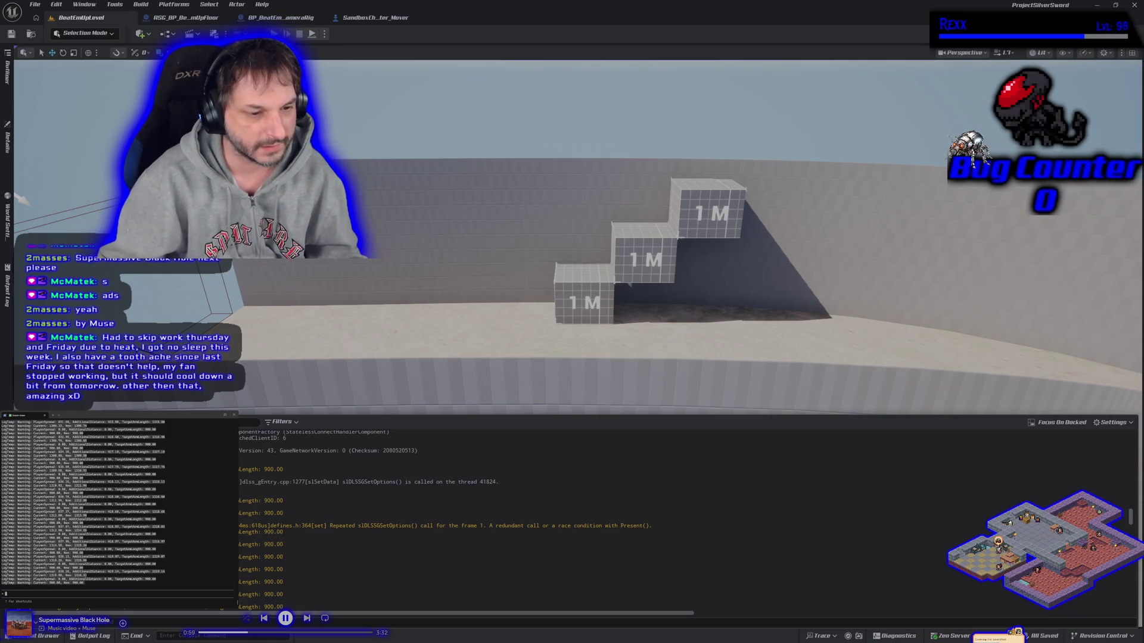
pyautogui.press('Return')
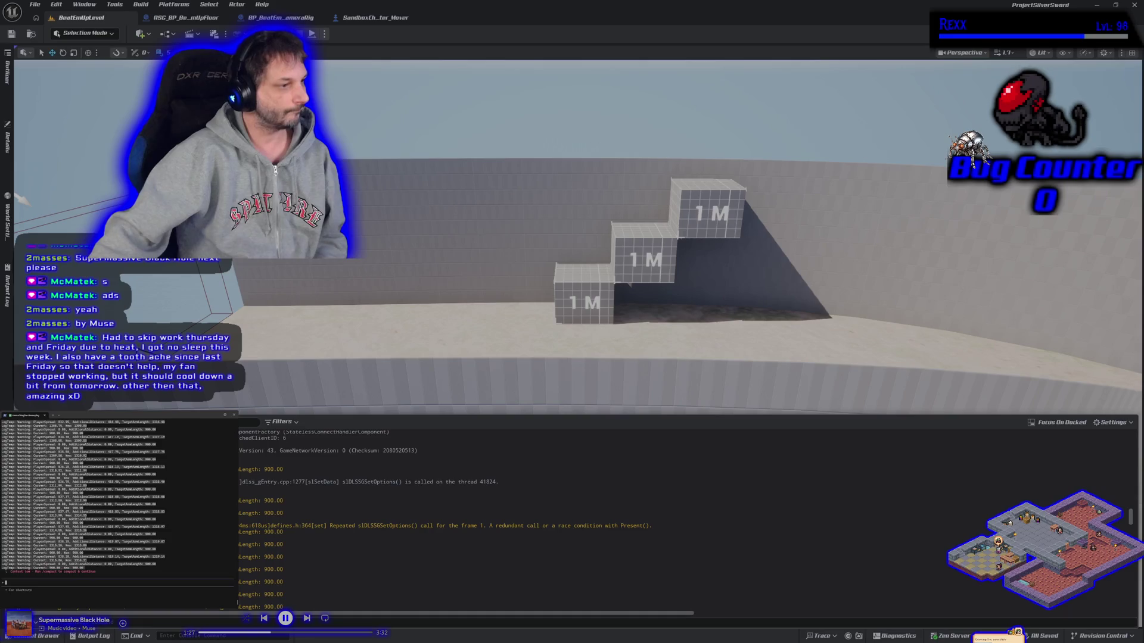
pyautogui.write('/compact')
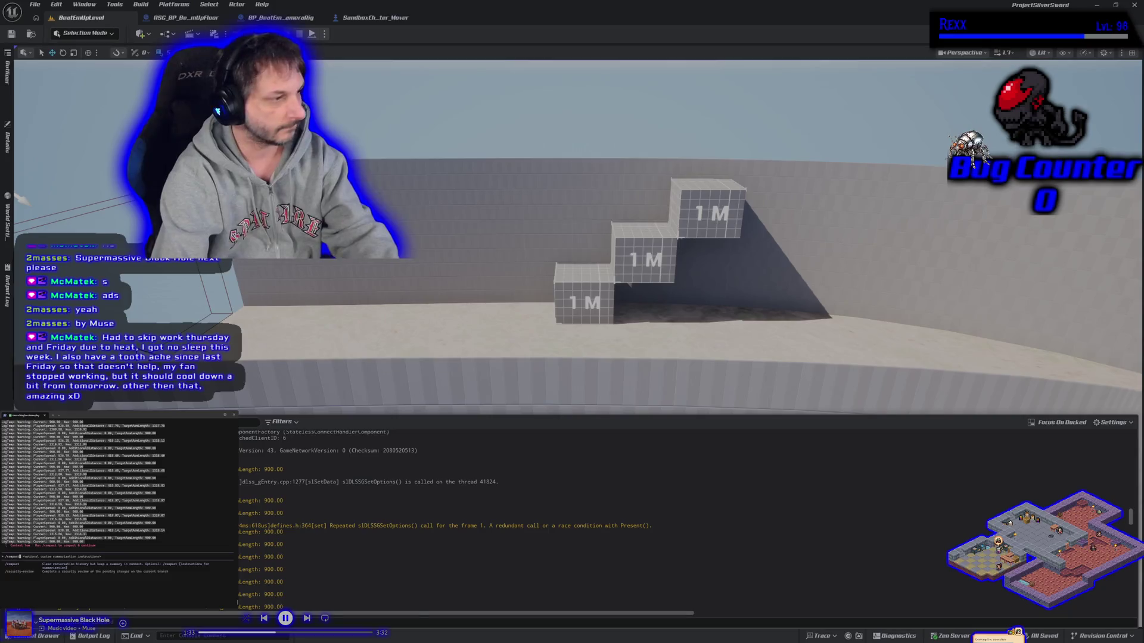
# Step: Run /compact, then paste and send the repeated 'Length: 900.00' log lines
pyautogui.press('Return')
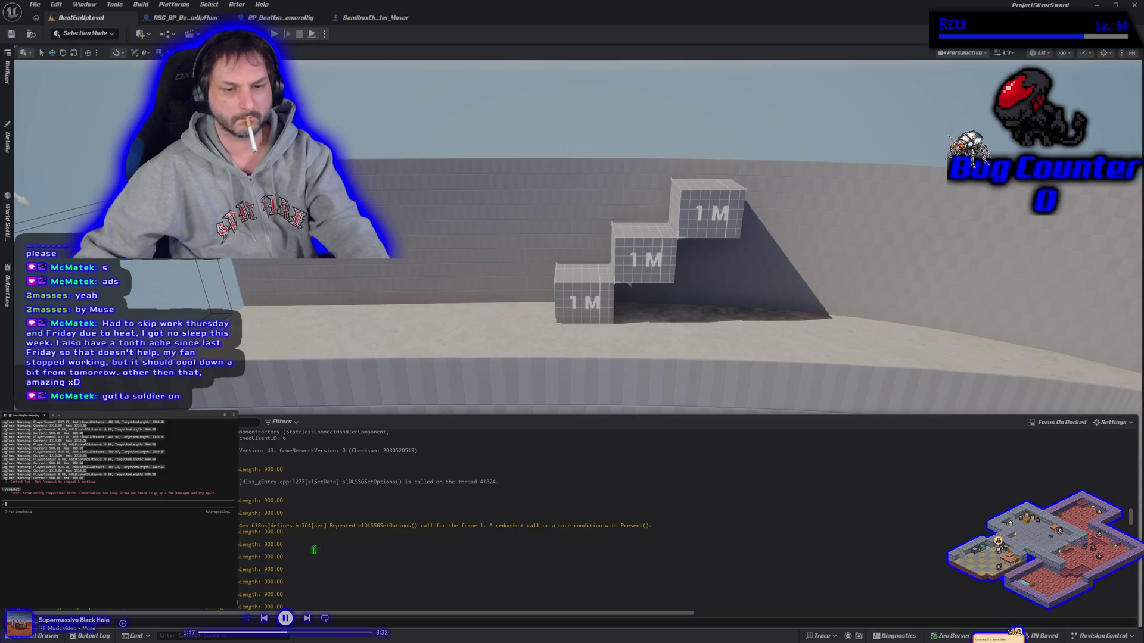
pyautogui.moveTo(330, 597)
pyautogui.mouseDown()
pyautogui.moveTo(262, 584)
pyautogui.moveTo(239, 500)
pyautogui.mouseUp()
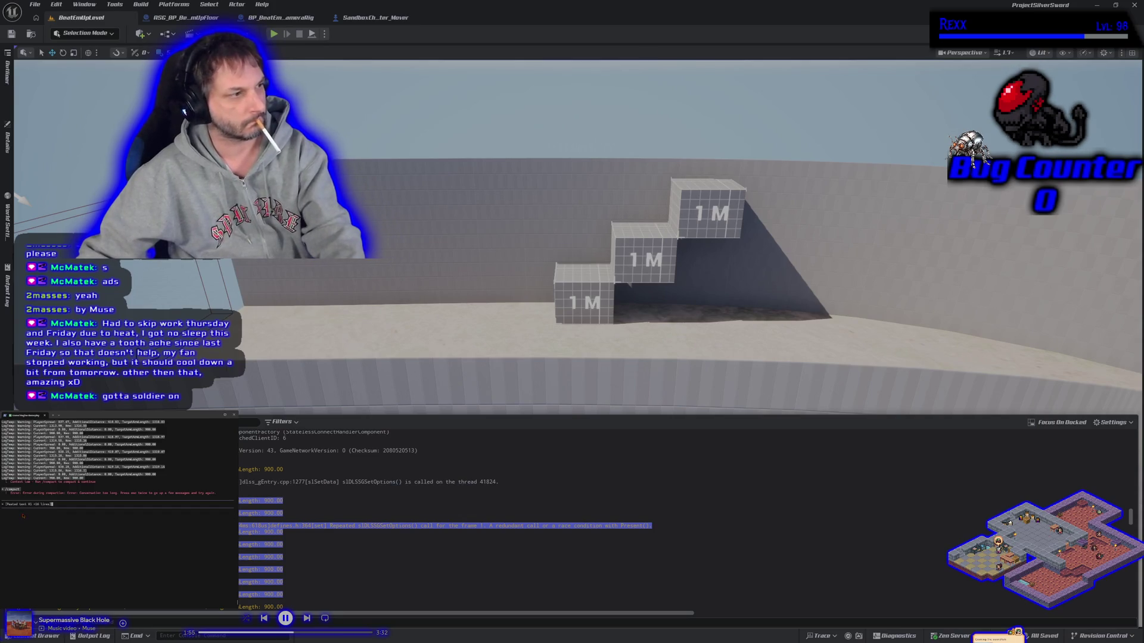
pyautogui.hotkey('ctrl', 'v')
pyautogui.press('Return')
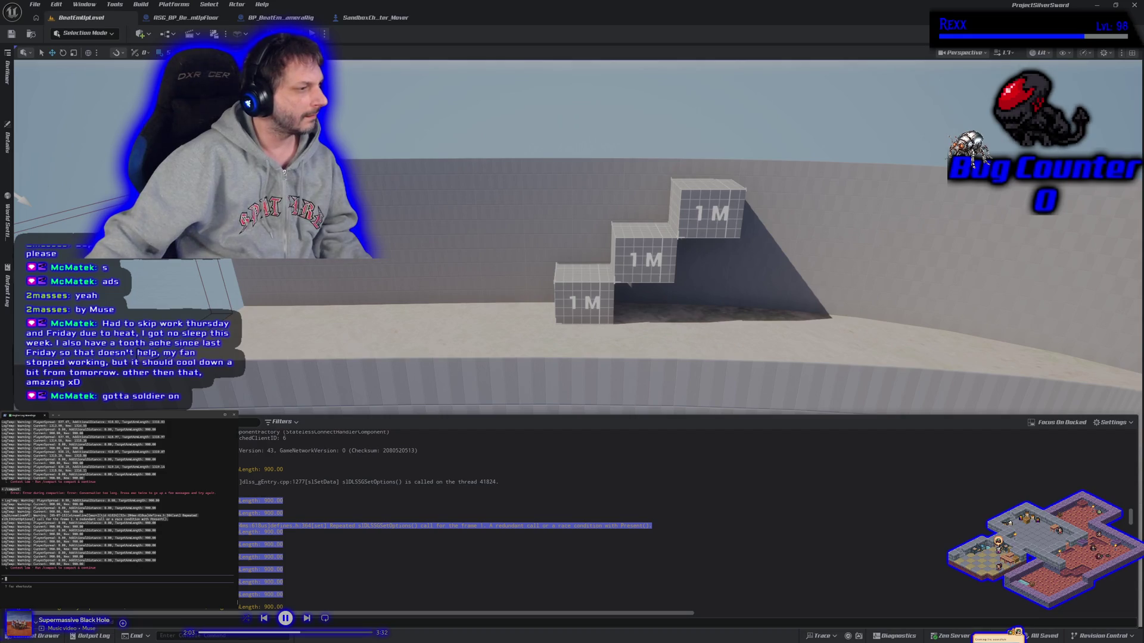
# Step: Scroll back up and select another block of lines
pyautogui.scroll(10, 92, 573)
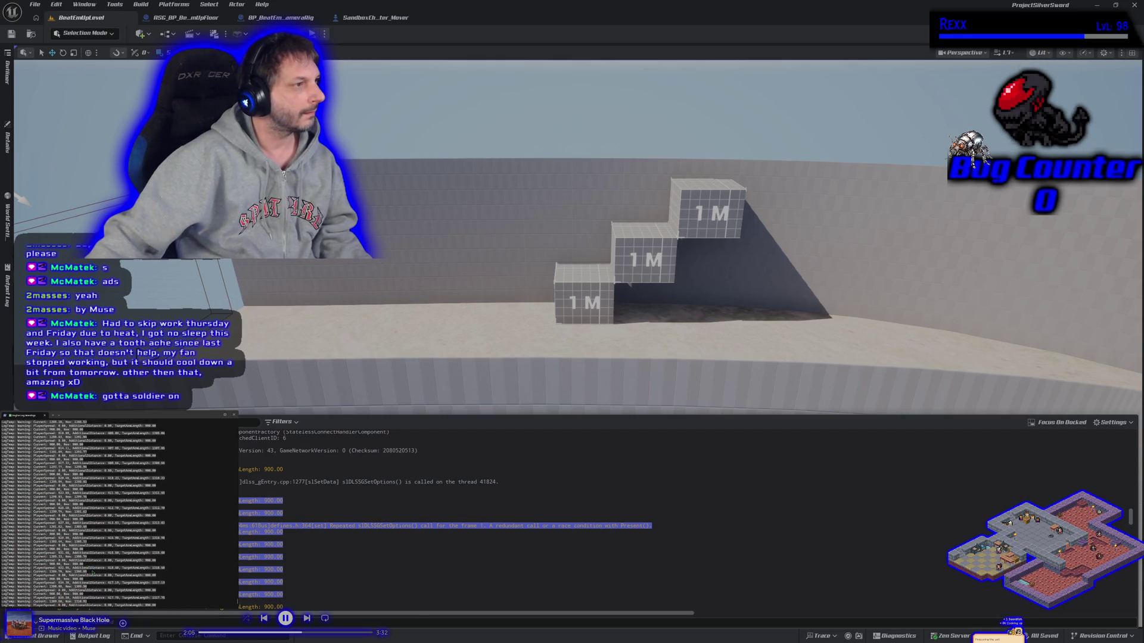
pyautogui.scroll(10, 92, 573)
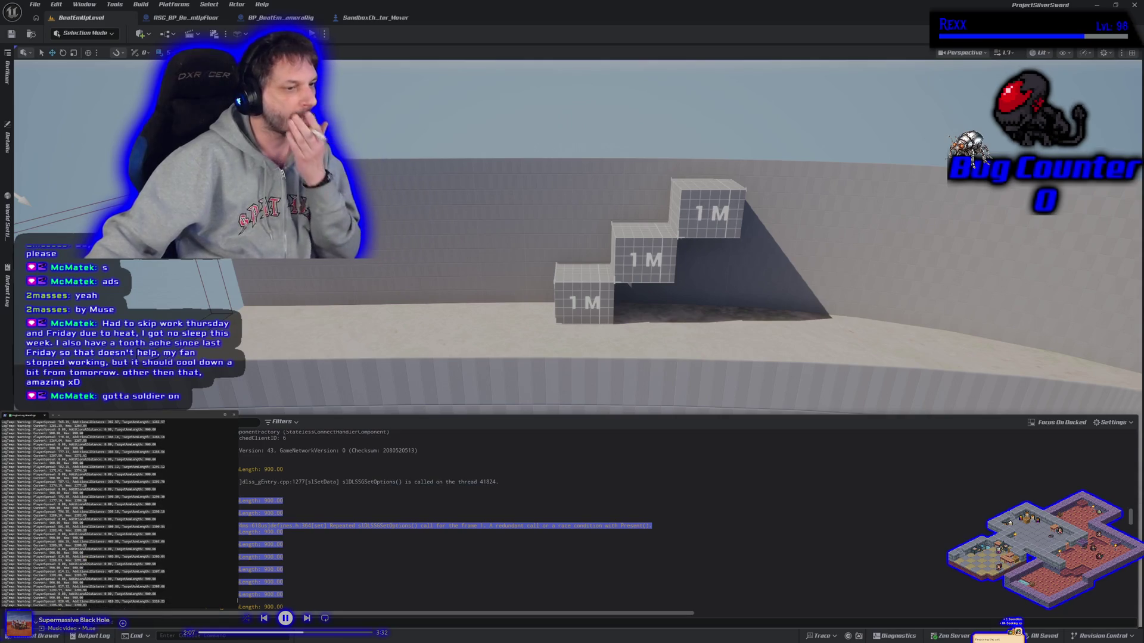
pyautogui.scroll(10, 232, 542)
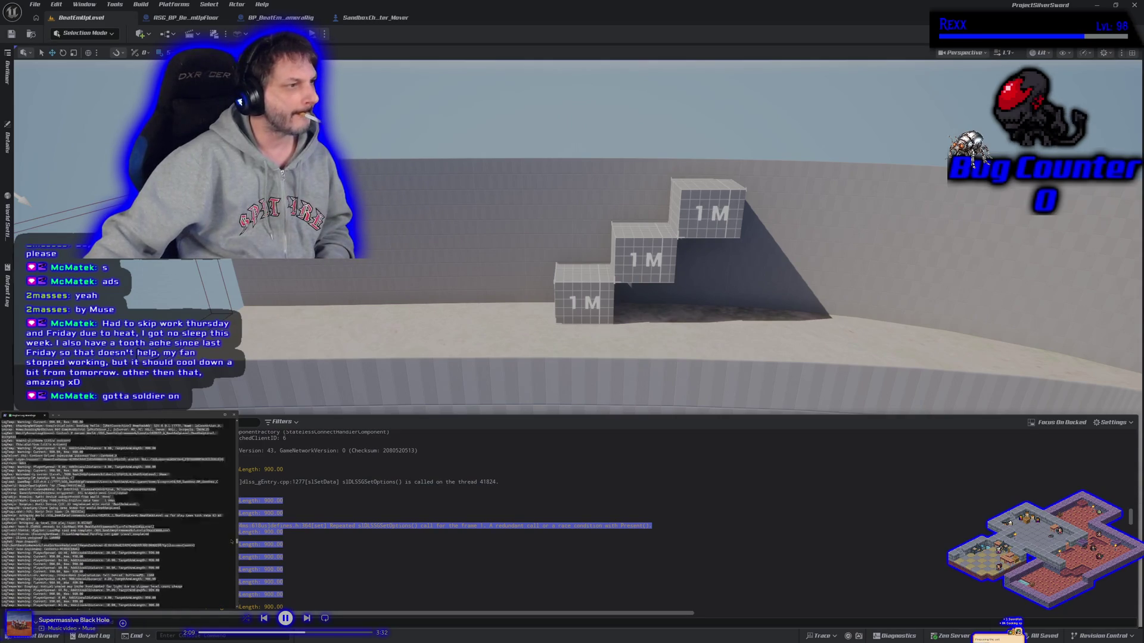
pyautogui.moveTo(231, 541)
pyautogui.mouseDown()
pyautogui.moveTo(230, 424)
pyautogui.moveTo(231, 603)
pyautogui.mouseUp()
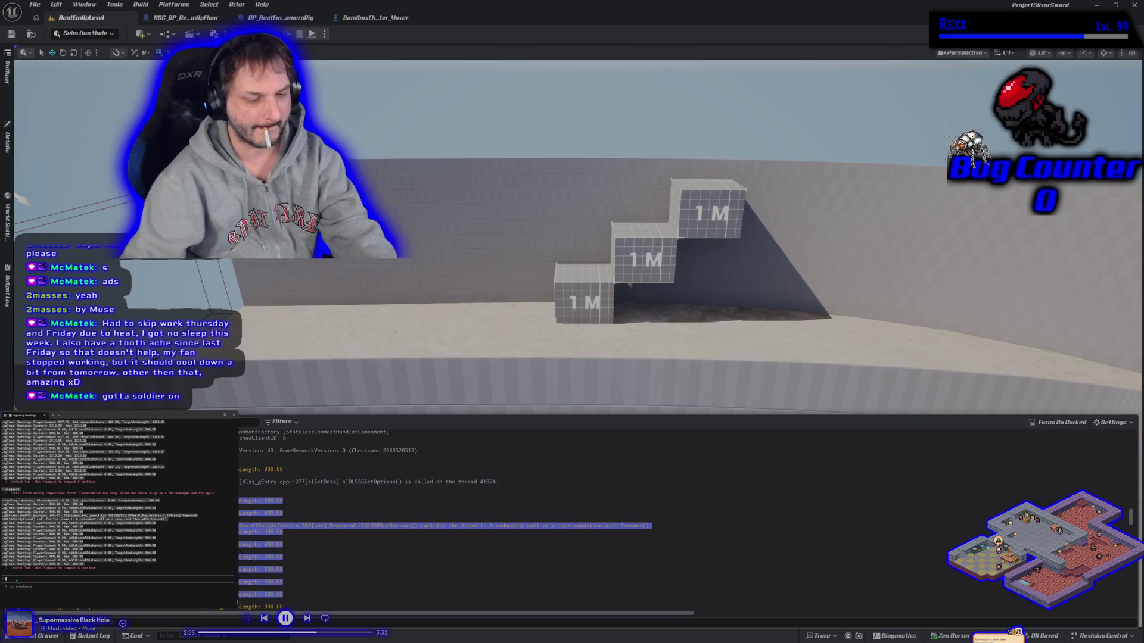
# Step: Compact the Claude conversation with /compact
pyautogui.write('continue')
pyautogui.press('Return')
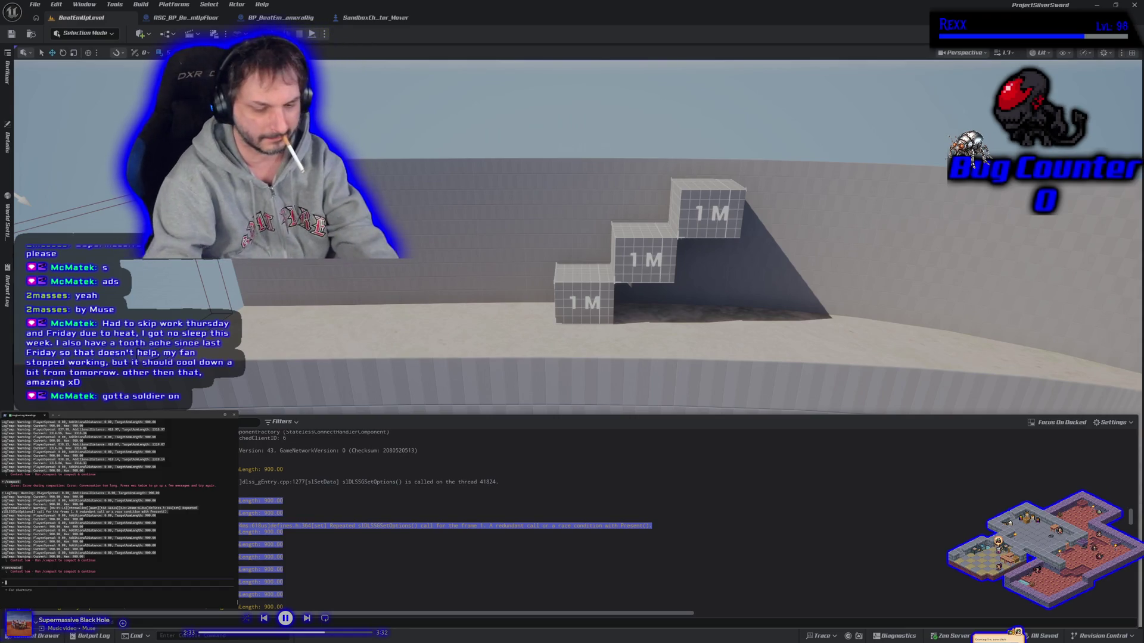
pyautogui.write('/compact')
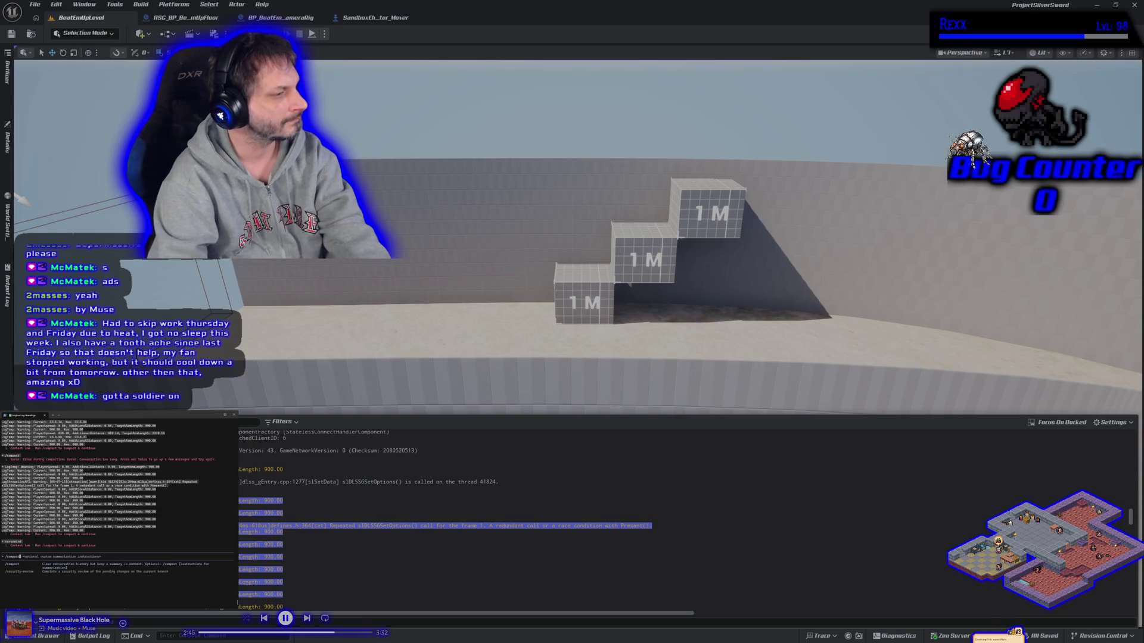
pyautogui.press('Return')
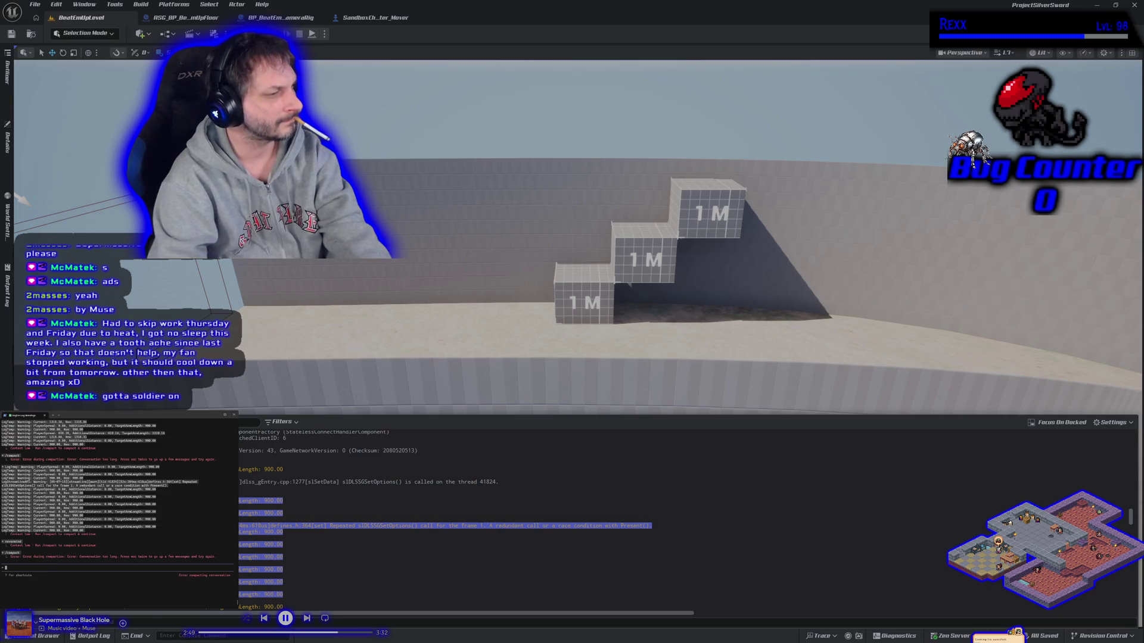
# Step: Pick an earlier prompt from the conversation rewind list as the restore point
pyautogui.press('Escape')
pyautogui.press('Escape')
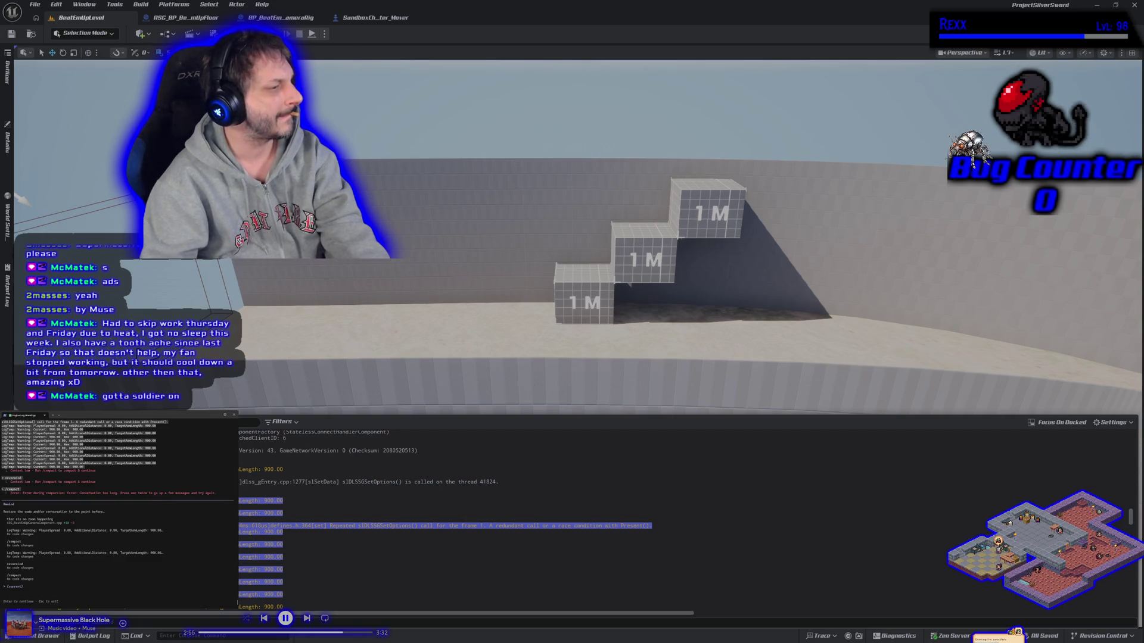
pyautogui.press('Up')
pyautogui.press('Up')
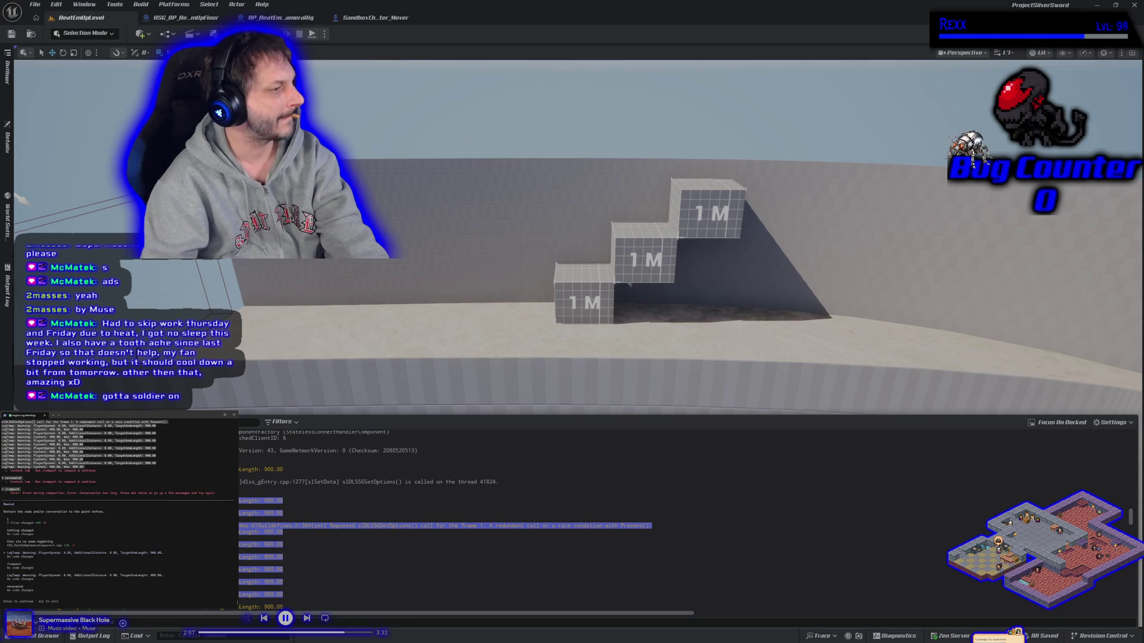
pyautogui.press('Up')
pyautogui.press('Up')
pyautogui.press('Up')
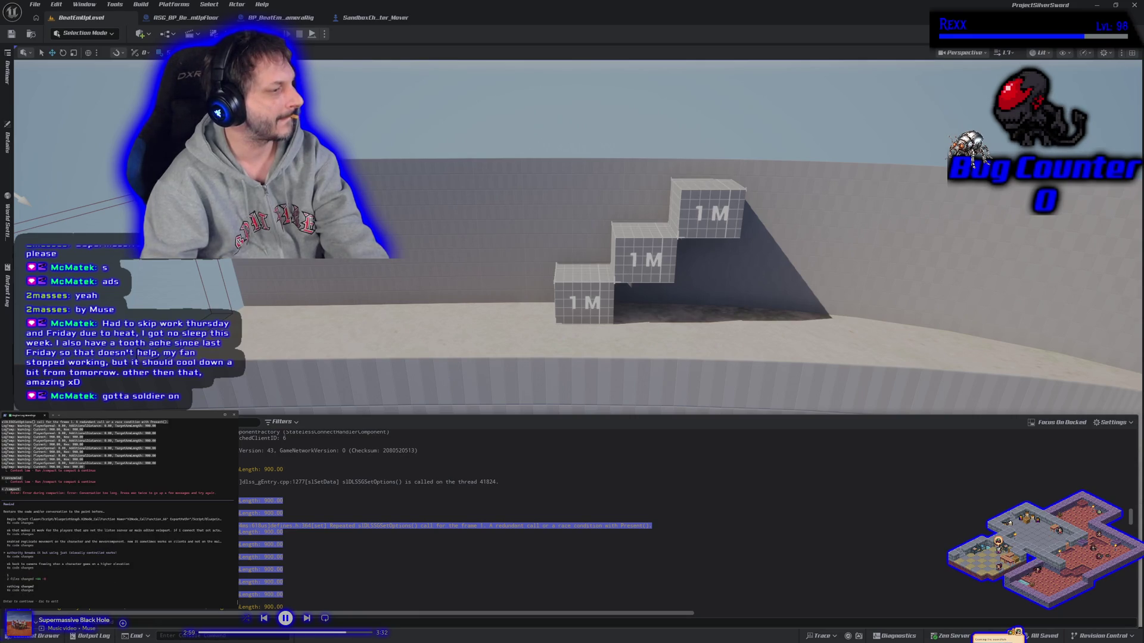
pyautogui.press('Down')
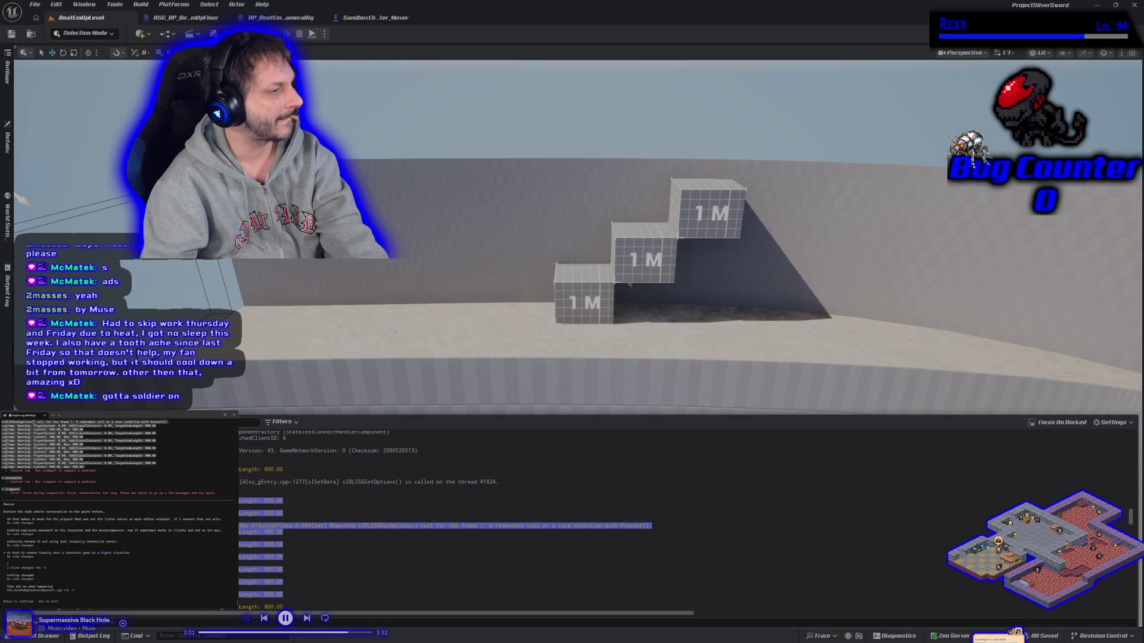
pyautogui.press('Down')
pyautogui.press('Down')
pyautogui.press('Down')
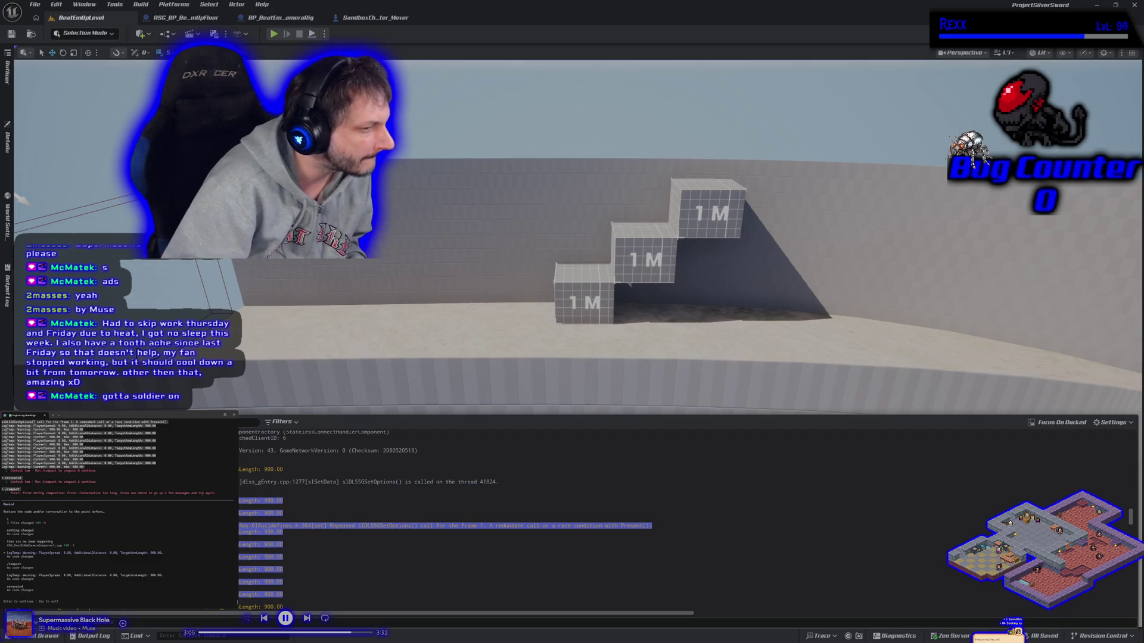
pyautogui.press('Up')
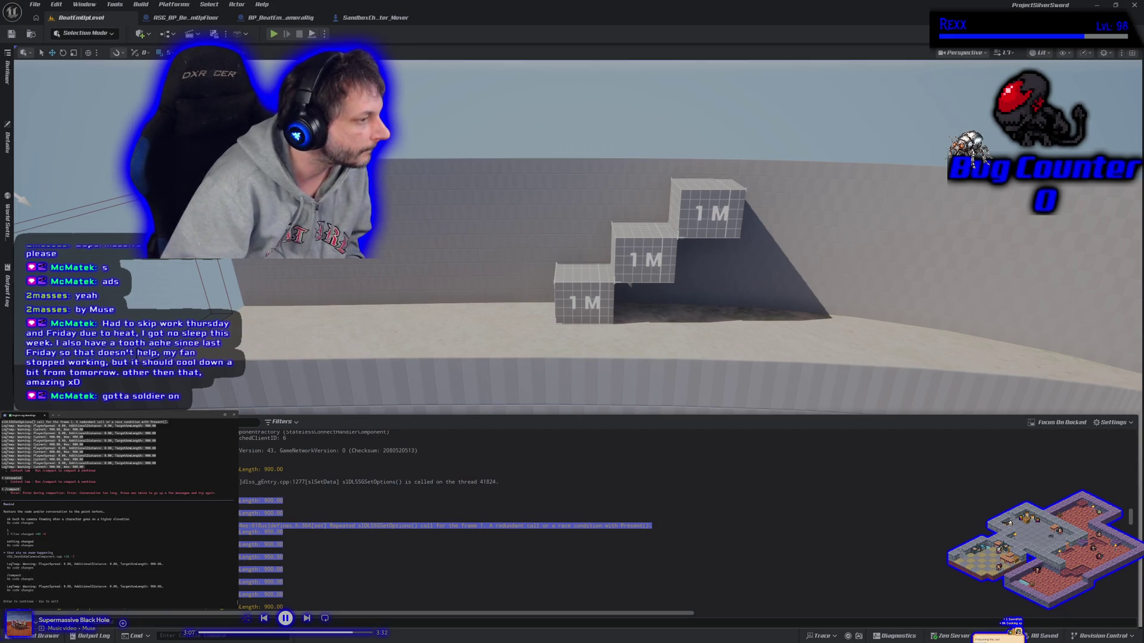
pyautogui.press('Down')
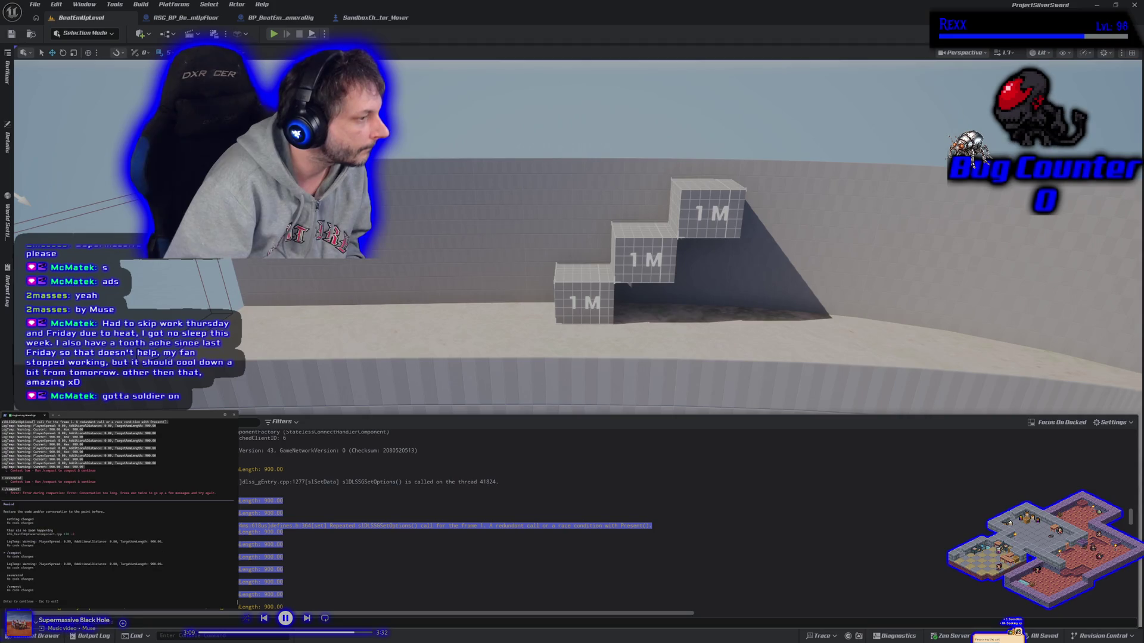
pyautogui.press('Up')
pyautogui.press('Return')
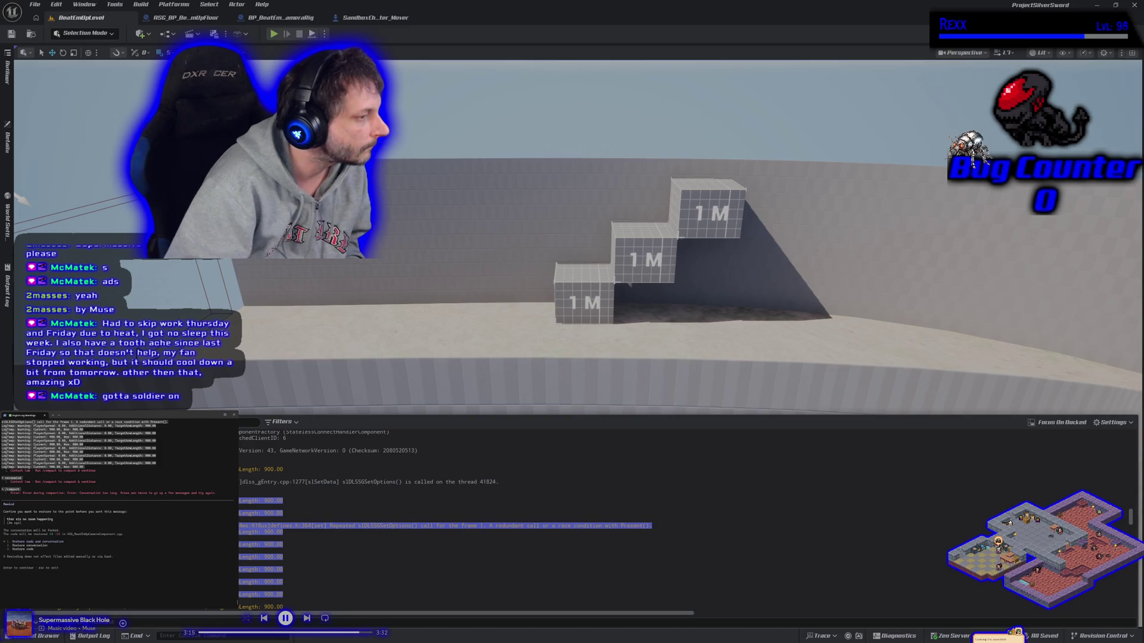
# Step: Restore only the conversation, leaving the code as it is
pyautogui.press('Down')
pyautogui.press('Up')
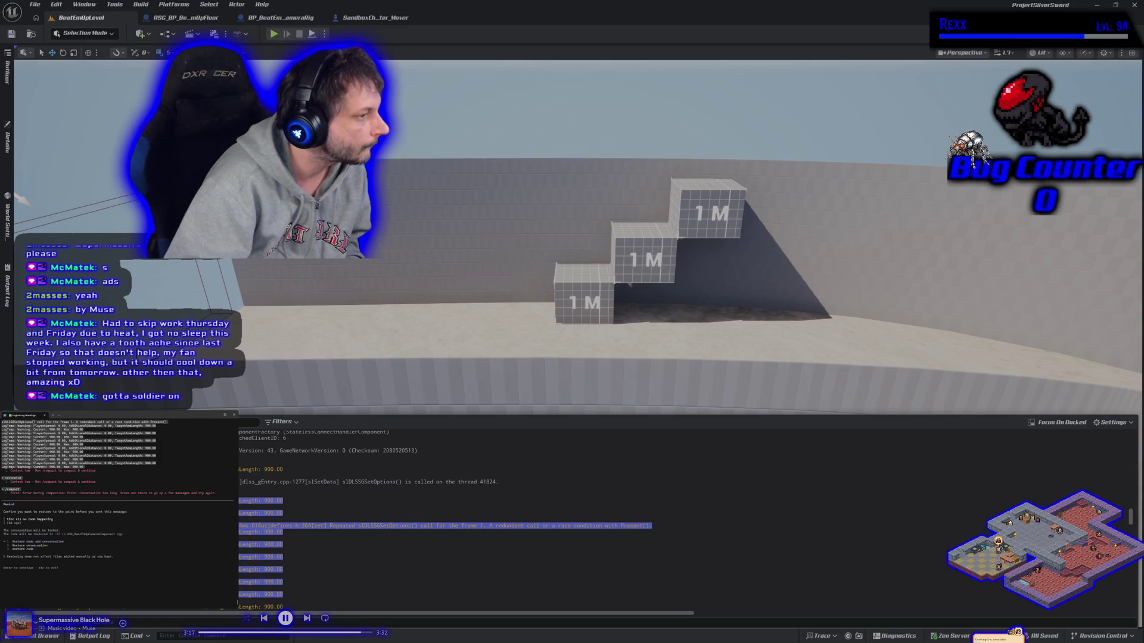
pyautogui.press('Down')
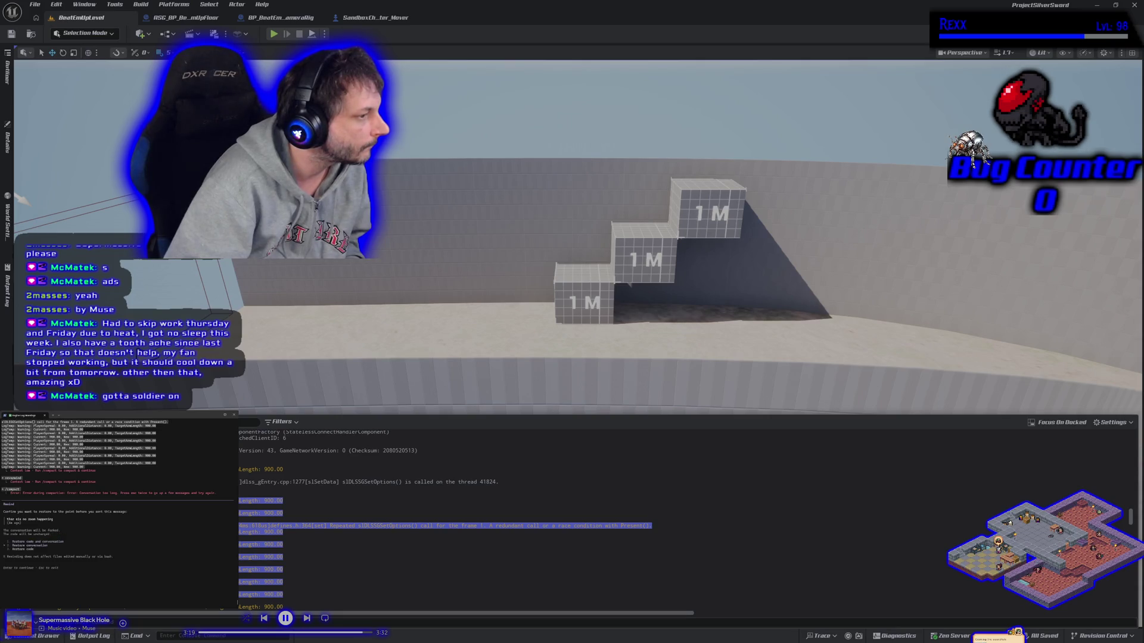
pyautogui.press('Return')
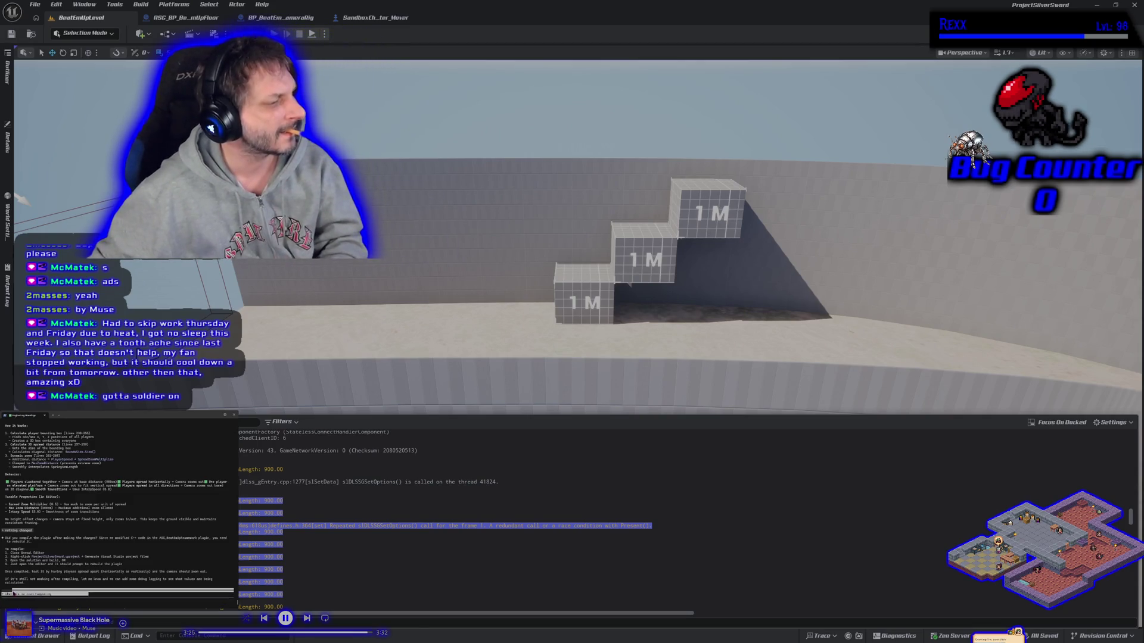
# Step: Delete the old no-zoom message from the Claude prompt and send the pasted log lines instead
pyautogui.moveTo(89, 594); pyautogui.dragTo(6, 594)
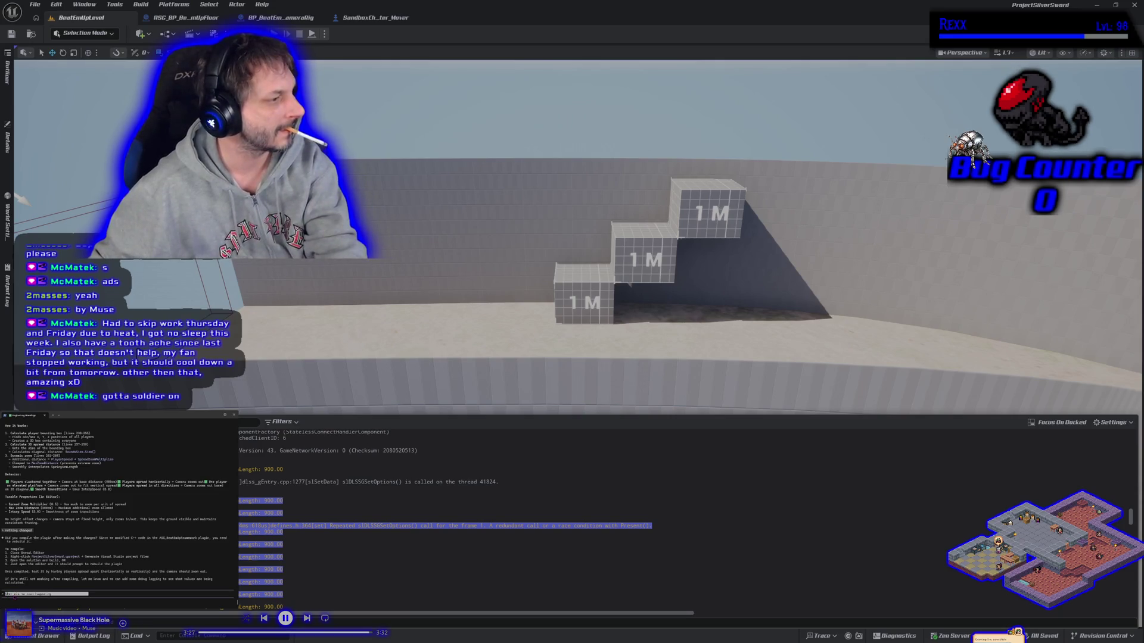
pyautogui.press('Left')
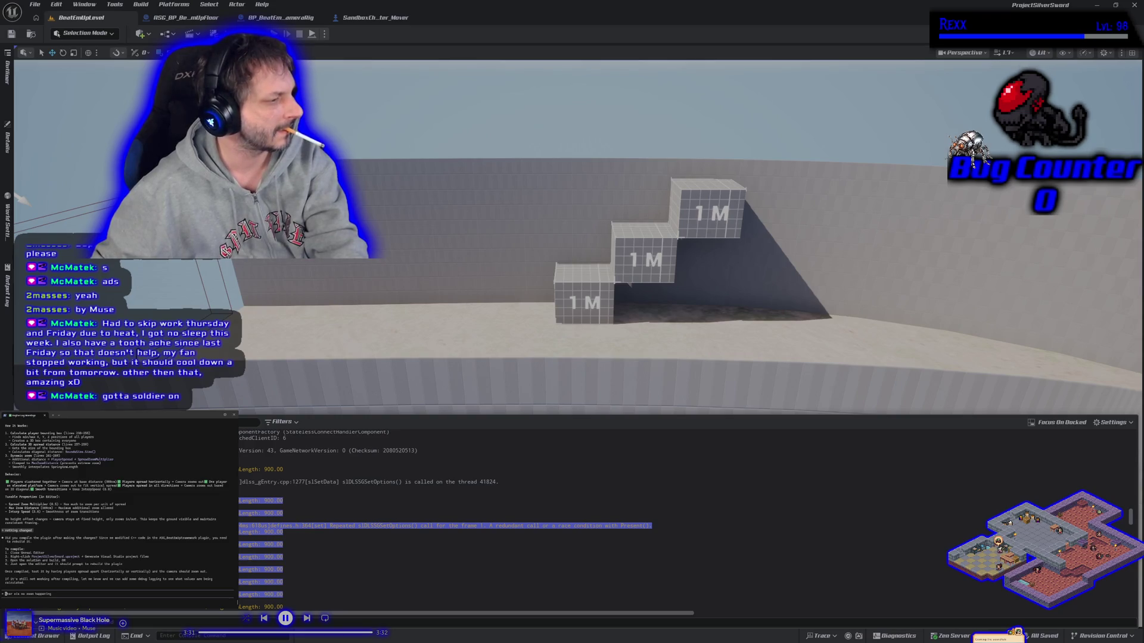
pyautogui.press('Delete')
pyautogui.press('Delete')
pyautogui.press('Delete')
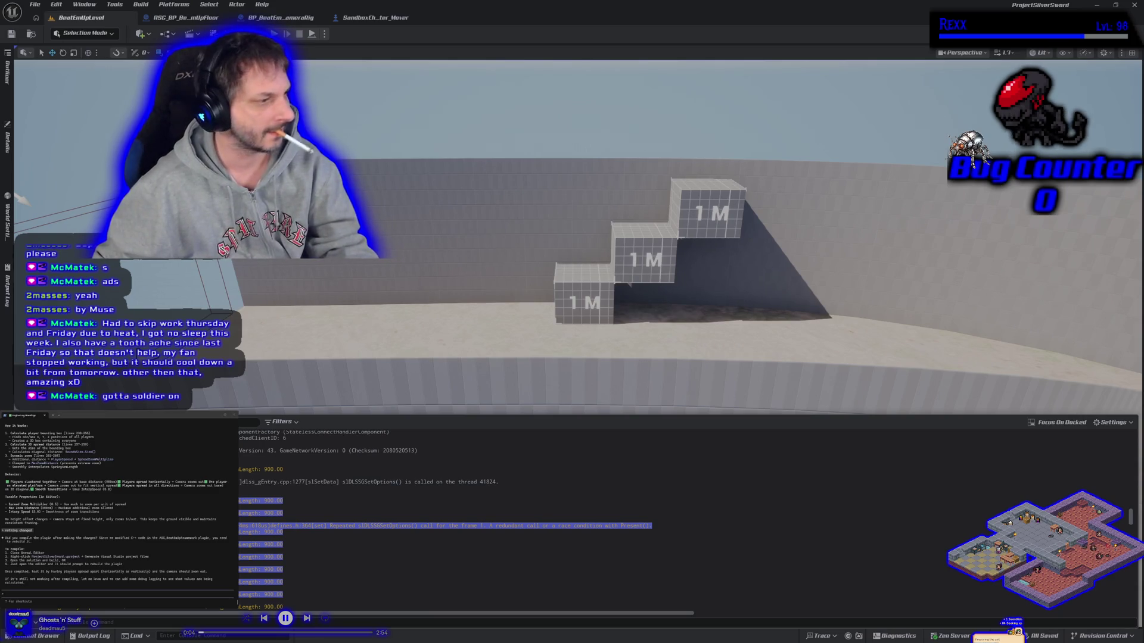
pyautogui.hotkey('ctrl', 'v')
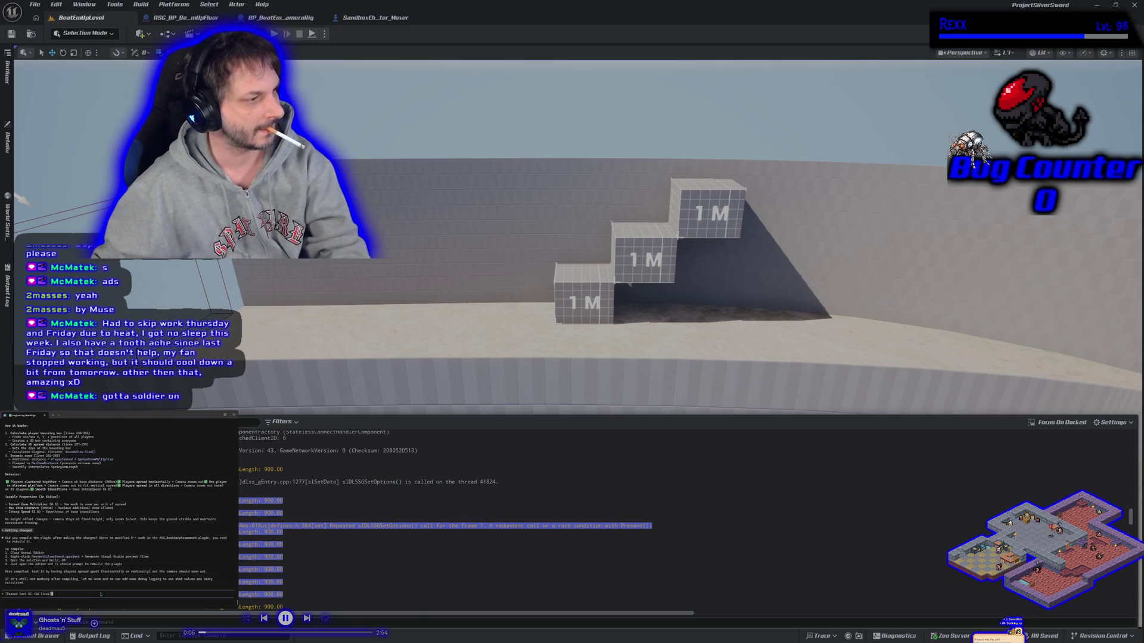
pyautogui.press('Return')
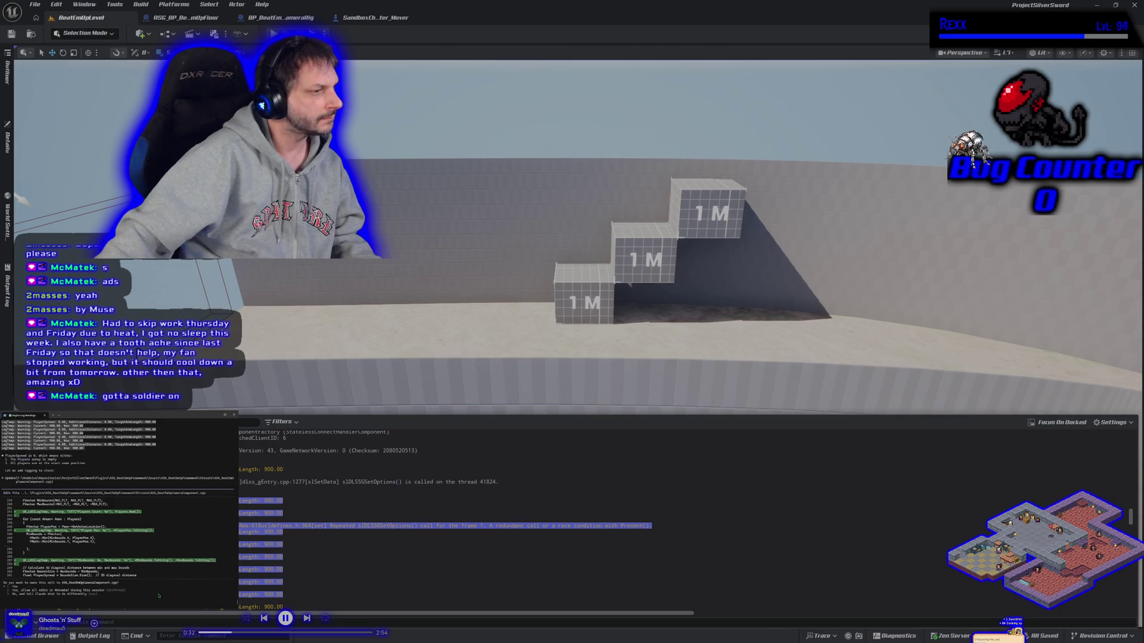
# Step: Approve the assistant's warning-level logging edit to the camera component, then switch to Rider
pyautogui.scroll(4, 149, 566)
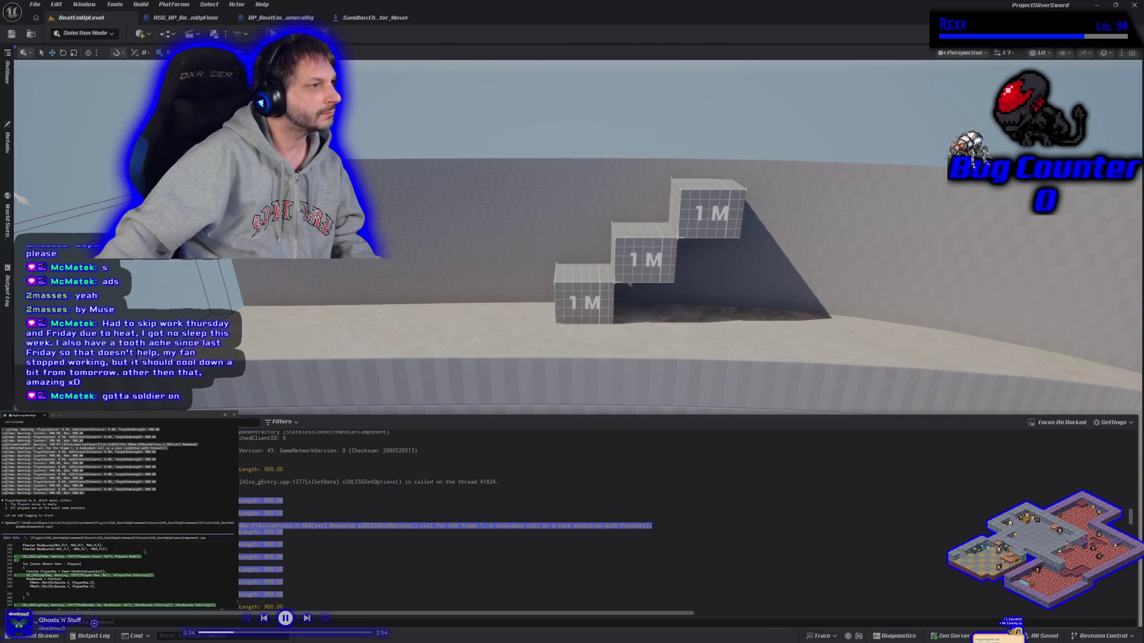
pyautogui.scroll(-4, 144, 552)
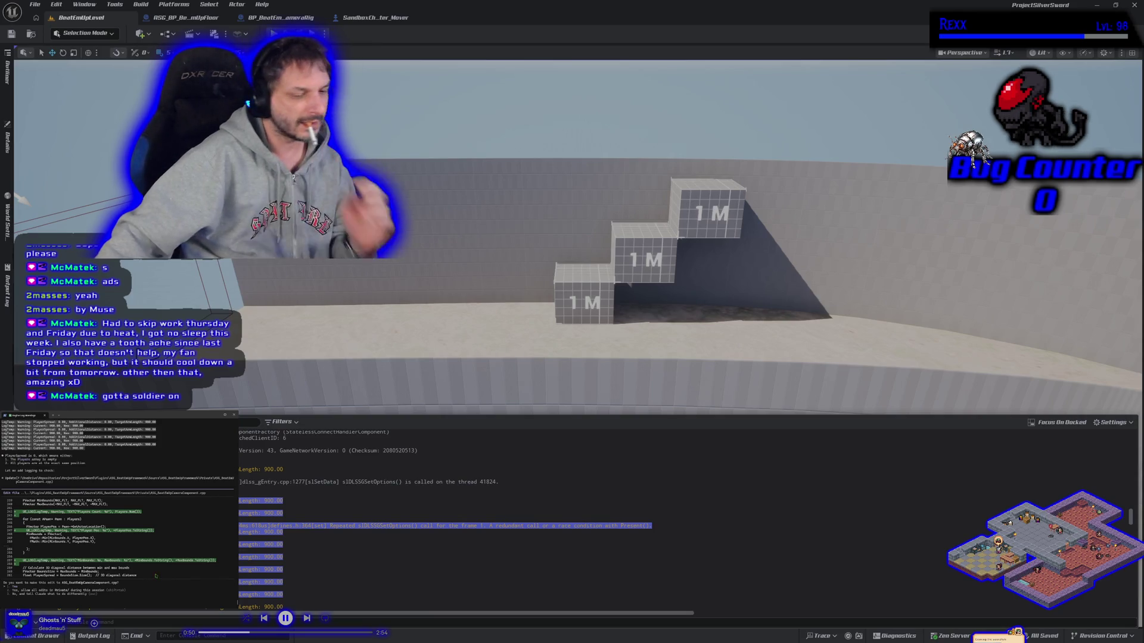
pyautogui.press('Return')
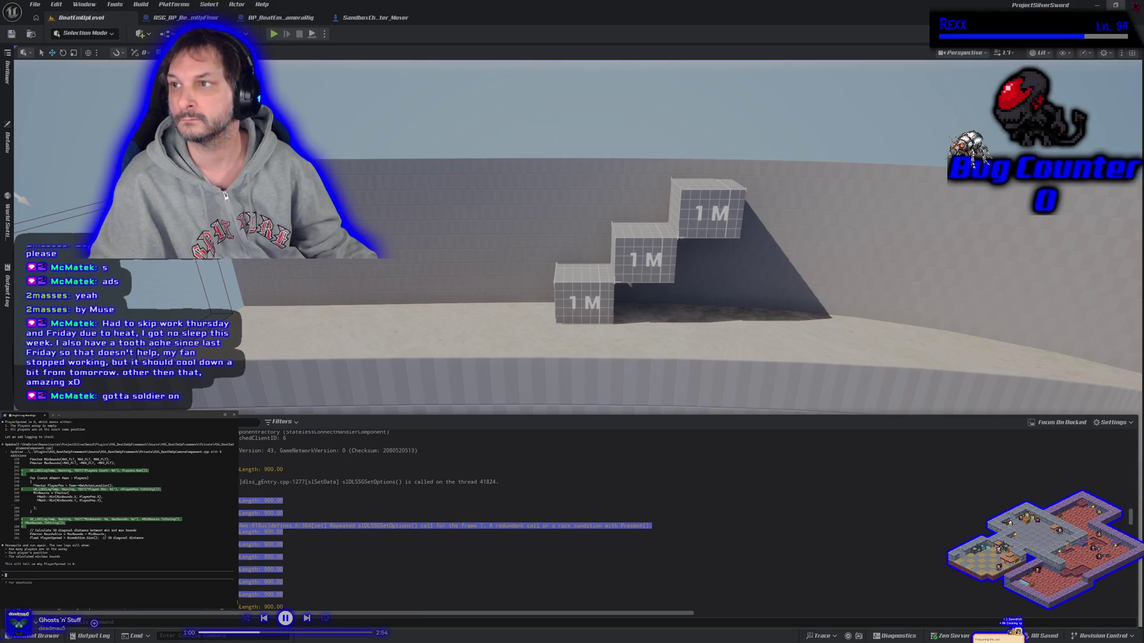
pyautogui.hotkey('alt', 'Tab')
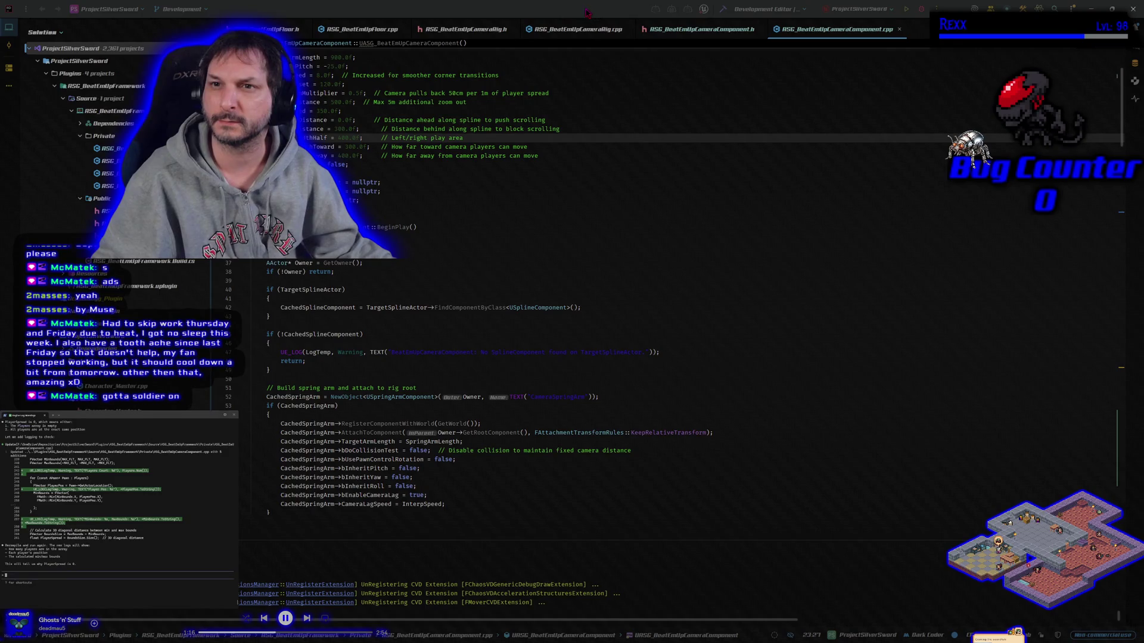
# Step: Build the project in Rider and launch the Unreal Editor with the debugger attached
pyautogui.click(723, 9)
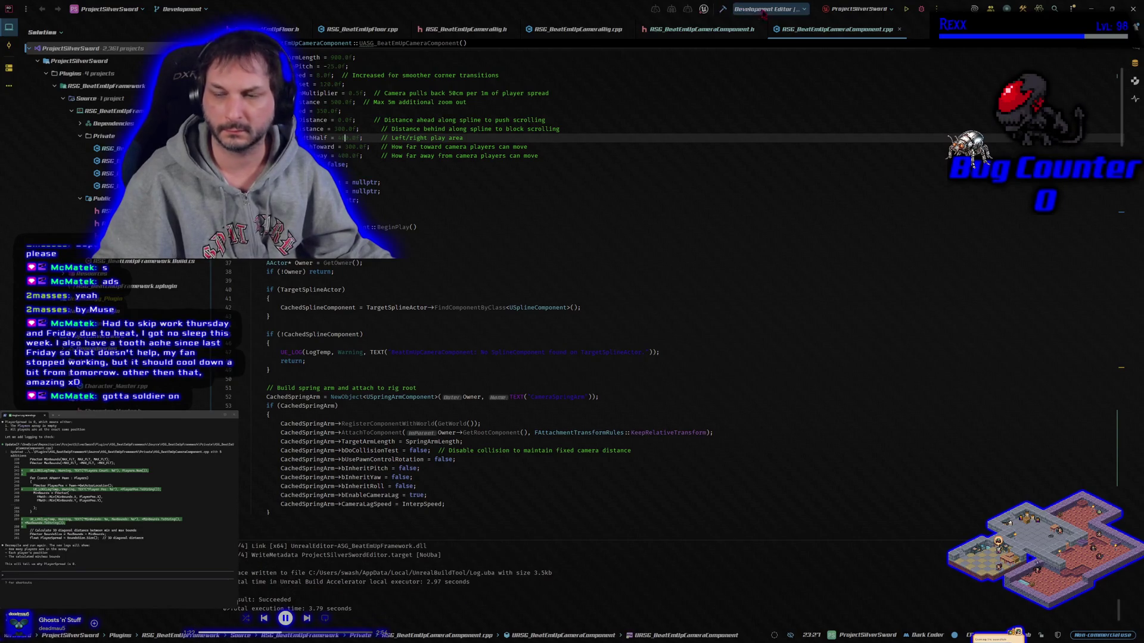
pyautogui.click(923, 11)
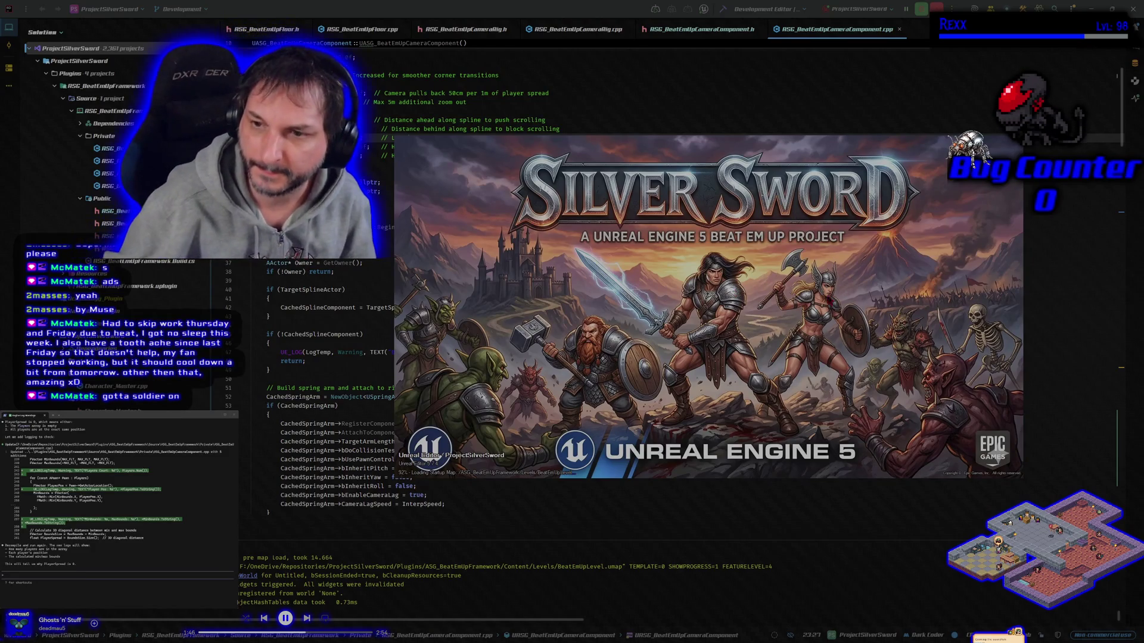
# Step: Move the splash screen aside and, once loaded, show the BeatEmUpLevel viewport
pyautogui.moveTo(762, 328); pyautogui.dragTo(681, 320)
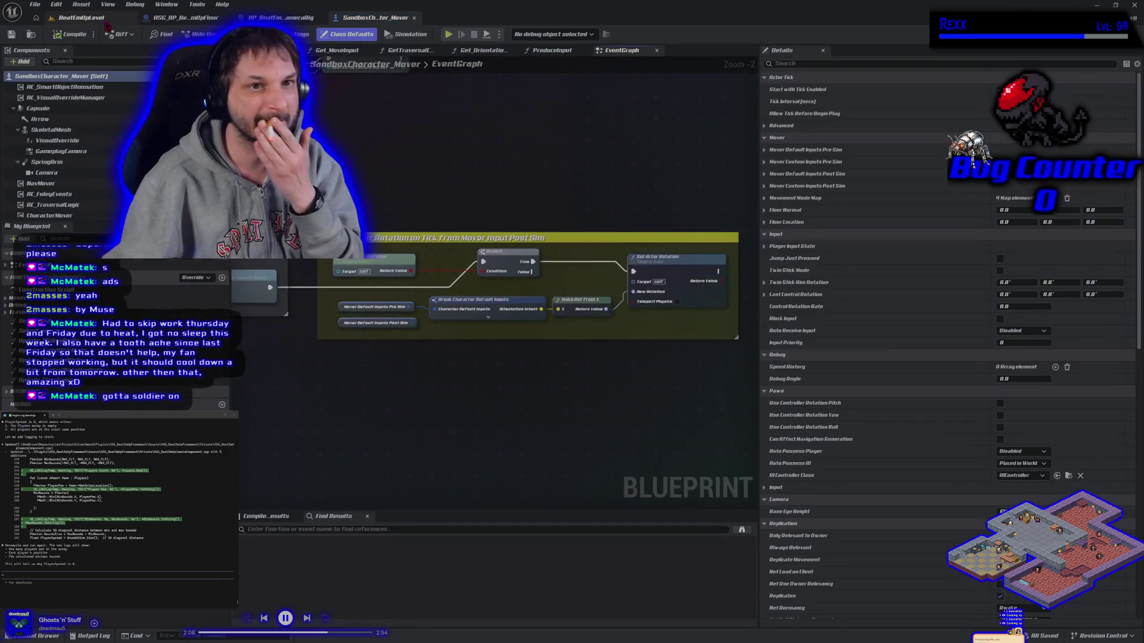
pyautogui.click(102, 17)
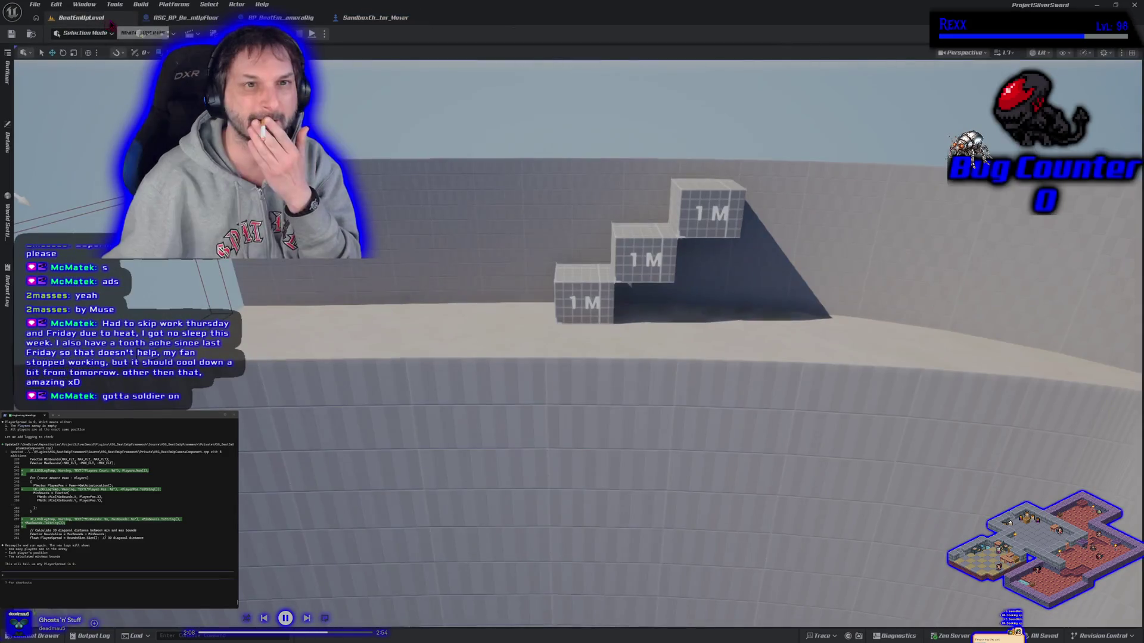
# Step: Run a two-client PIE test, moving one character right away from the other, then open the Output Log
pyautogui.hotkey('alt', 'p')
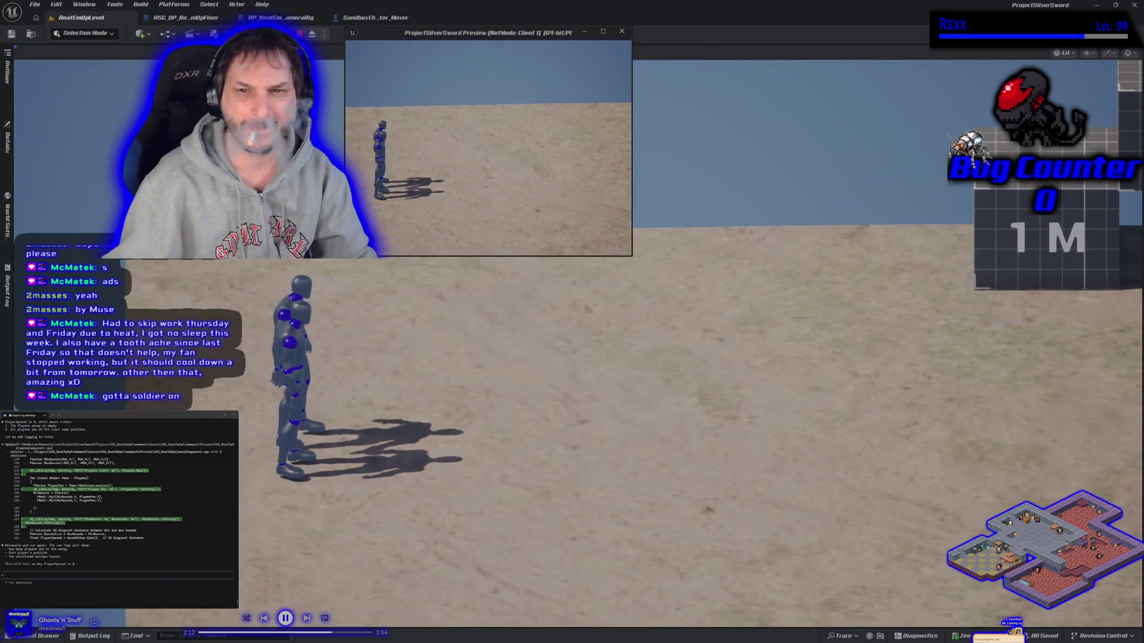
pyautogui.press('d')
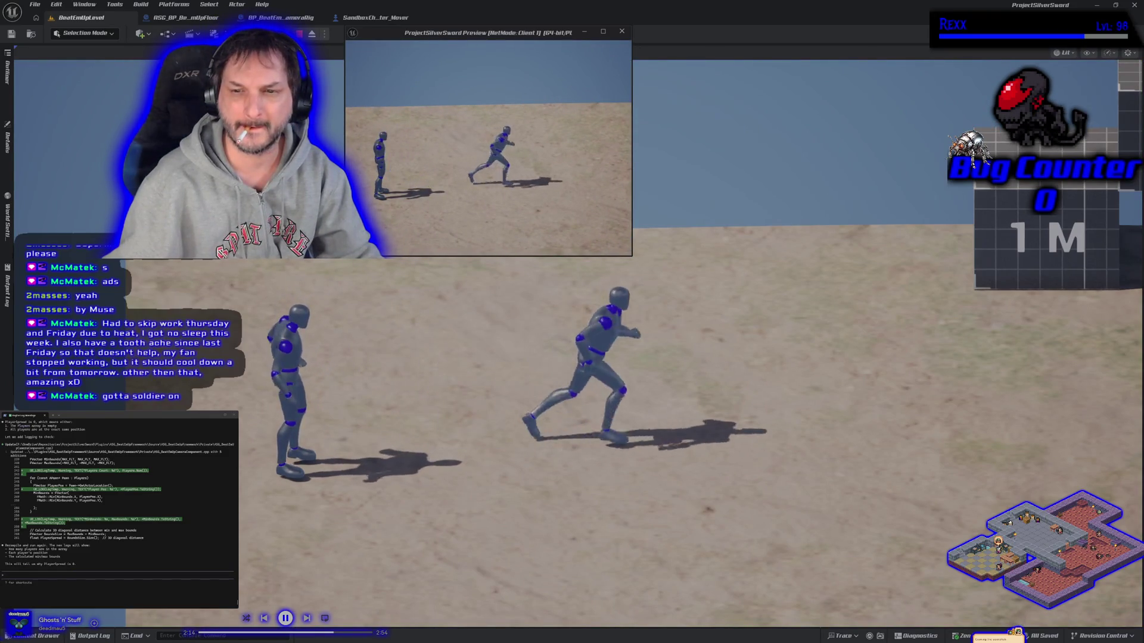
pyautogui.press('d')
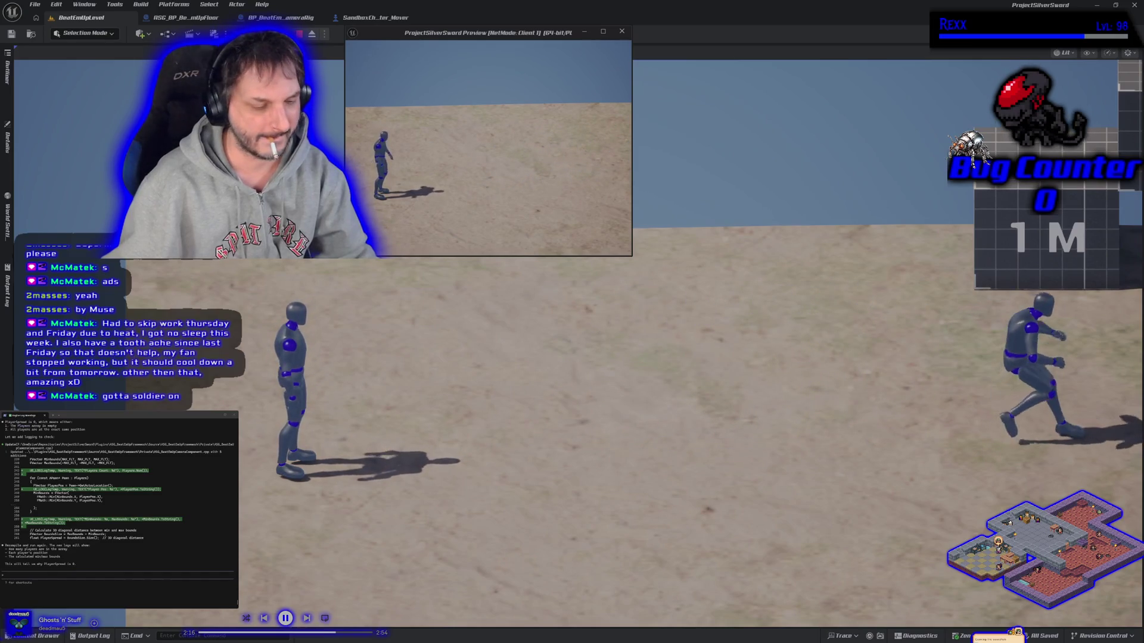
pyautogui.hotkey('alt', 'Tab')
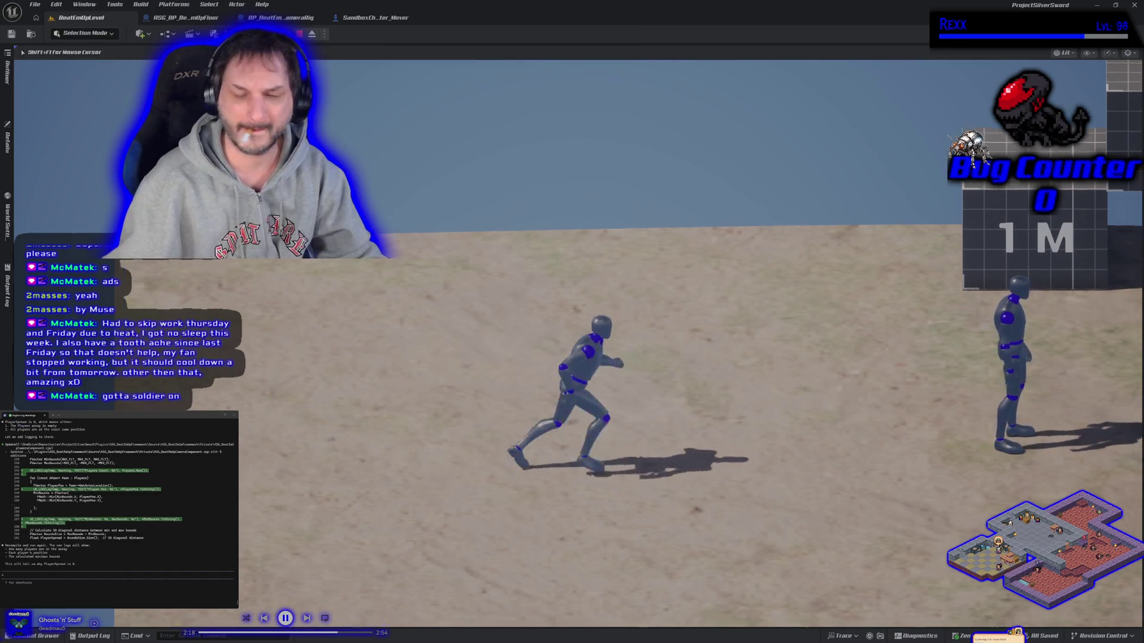
pyautogui.press('Escape')
pyautogui.click(91, 635)
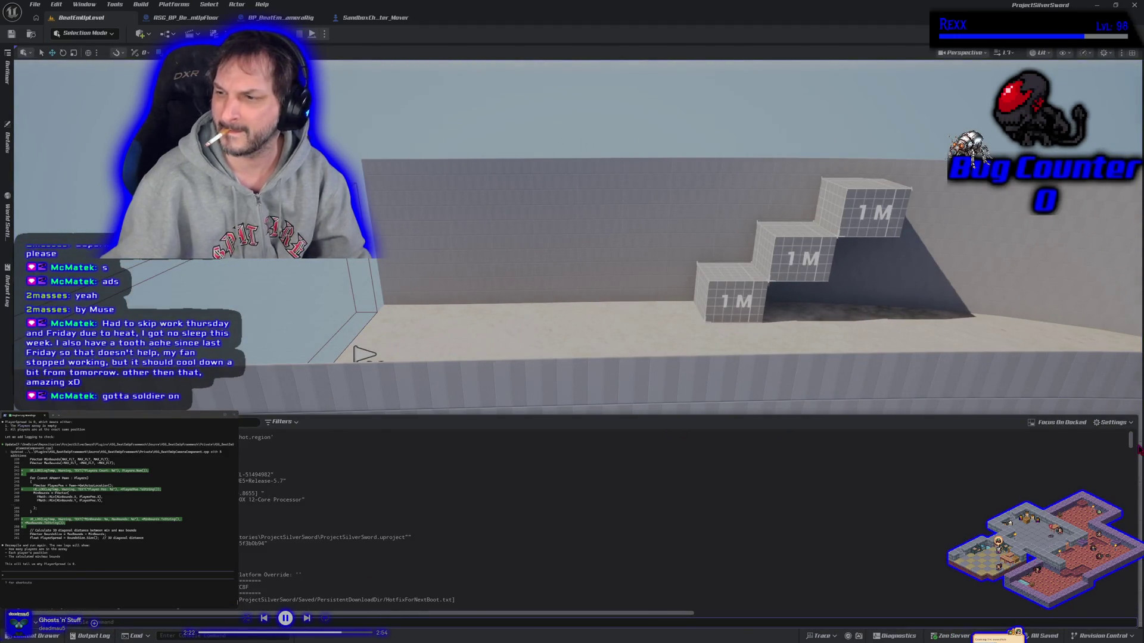
# Step: Send the newest camera distance log lines to the Claude terminal, then close Unreal Editor
pyautogui.moveTo(1130, 440); pyautogui.dragTo(1130, 533)
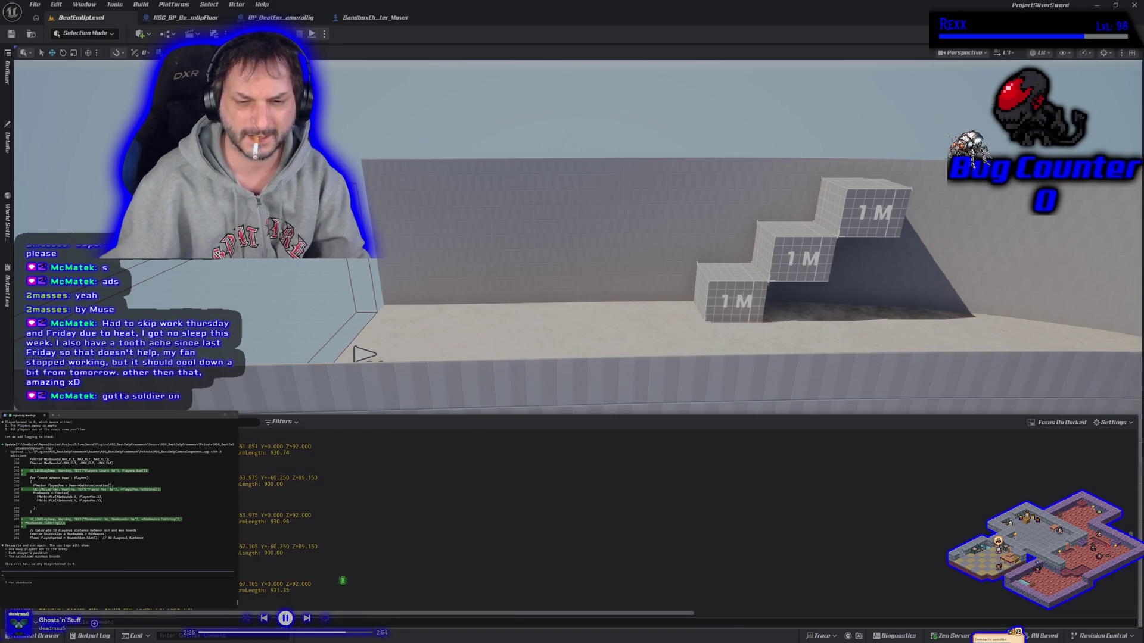
pyautogui.moveTo(342, 574)
pyautogui.mouseDown()
pyautogui.moveTo(273, 476)
pyautogui.moveTo(235, 445)
pyautogui.mouseUp()
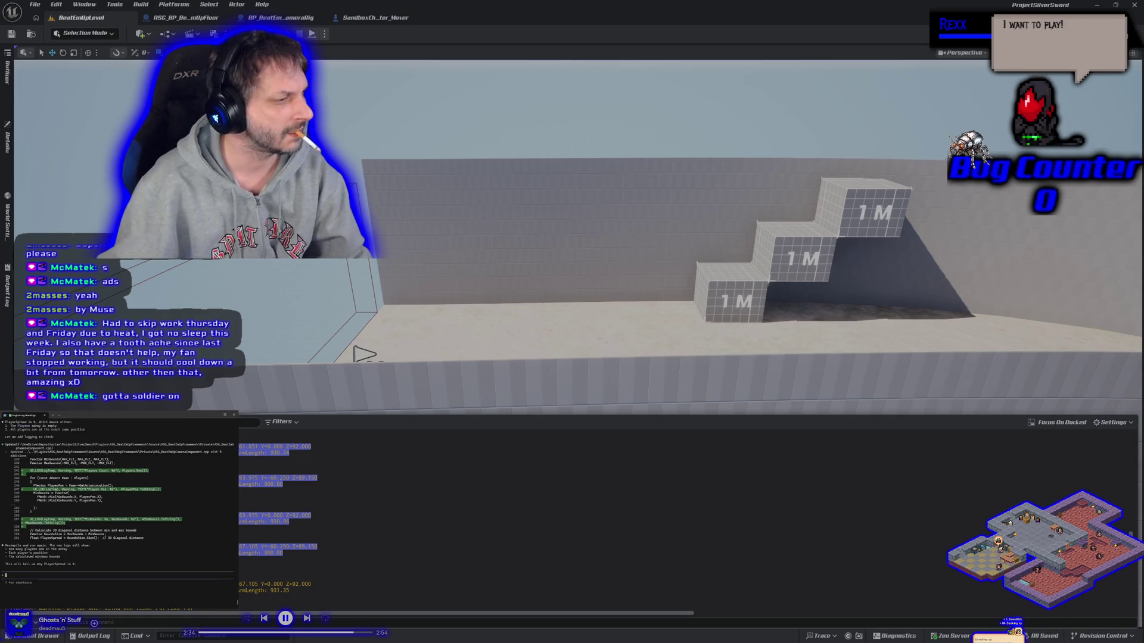
pyautogui.hotkey('ctrl', 'v')
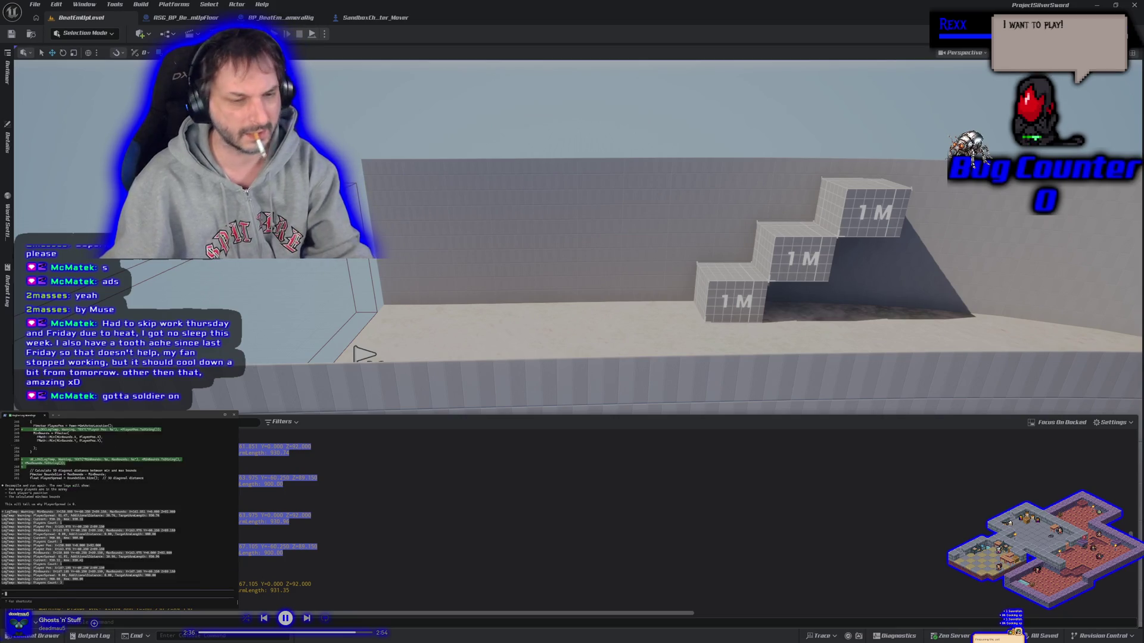
pyautogui.press('Return')
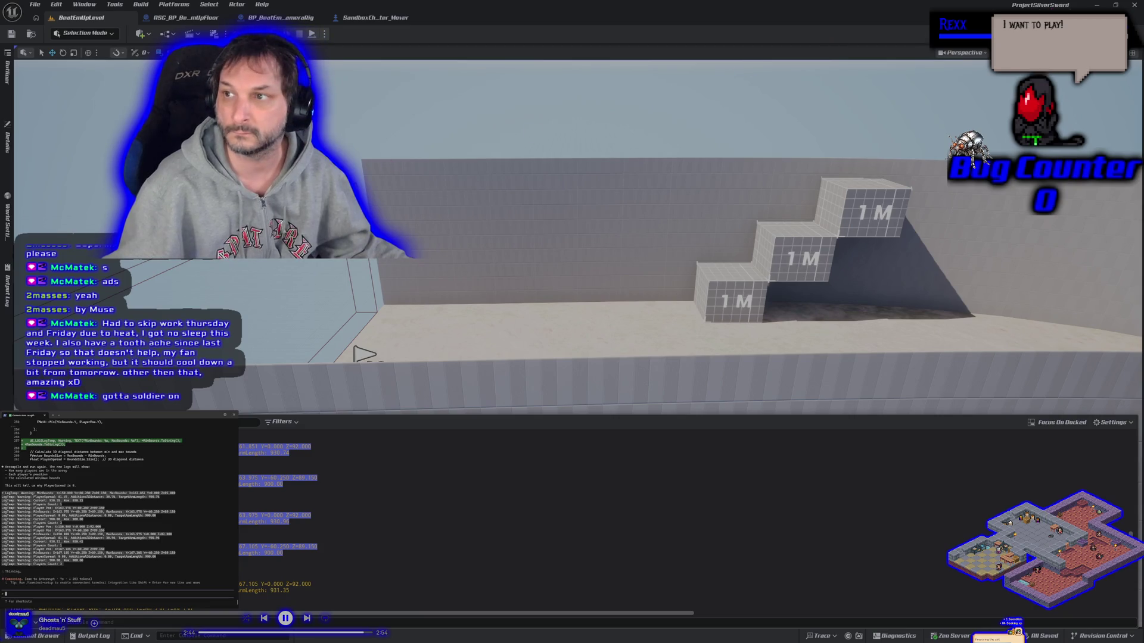
pyautogui.click(1135, 5)
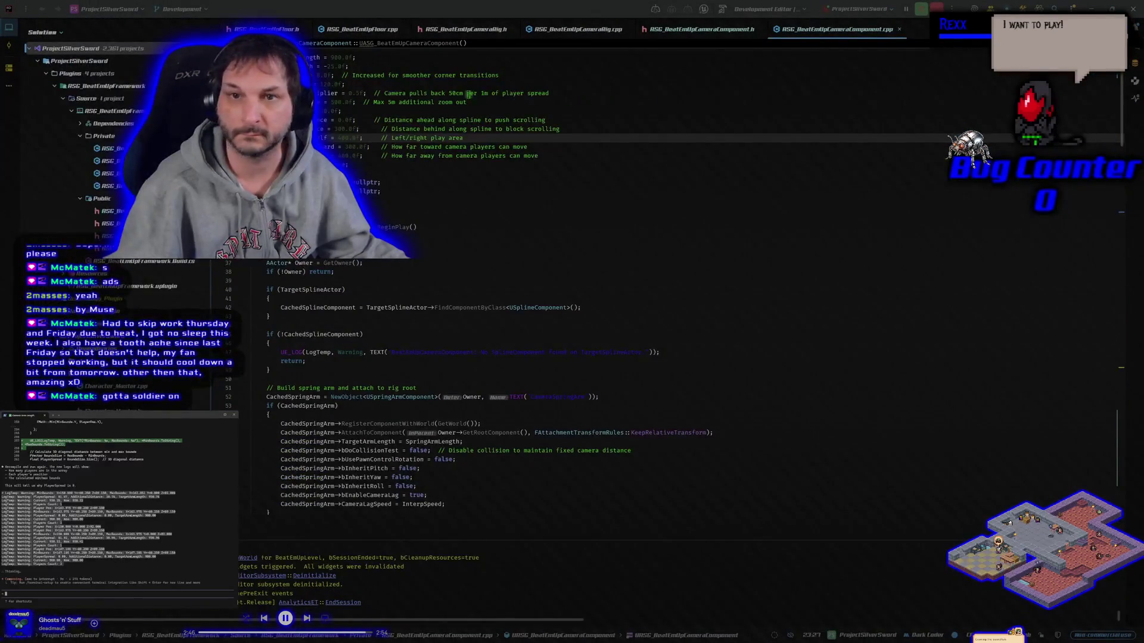
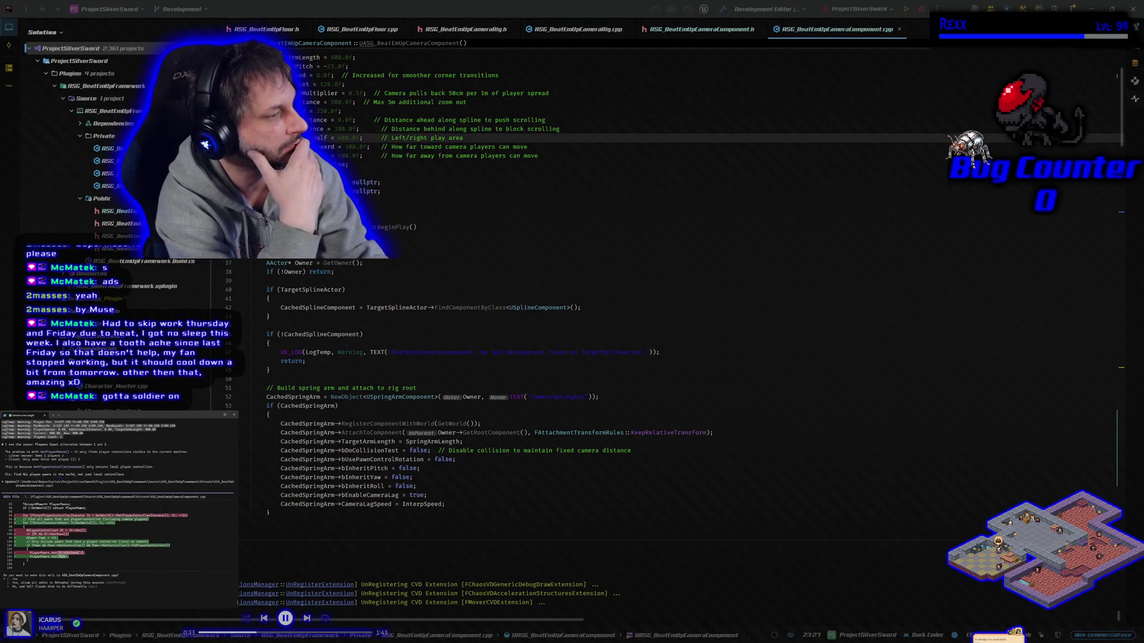
# Step: Approve both GetPlayerPawns camera edits, then type 'clearup all of your logs please' to the assistant
pyautogui.press('Return')
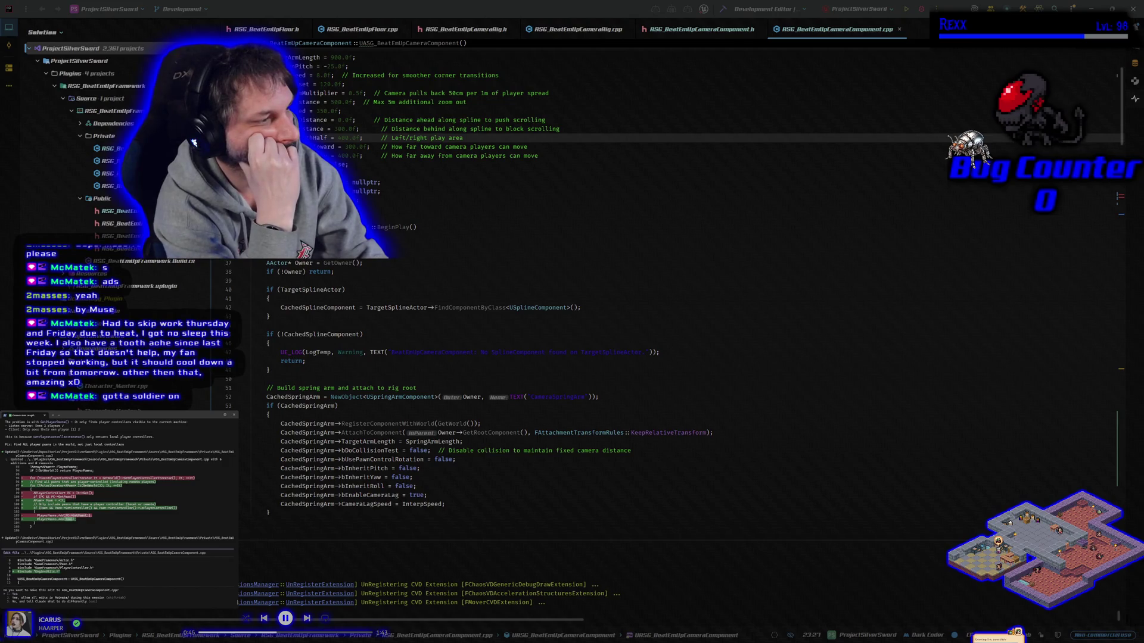
pyautogui.press('Return')
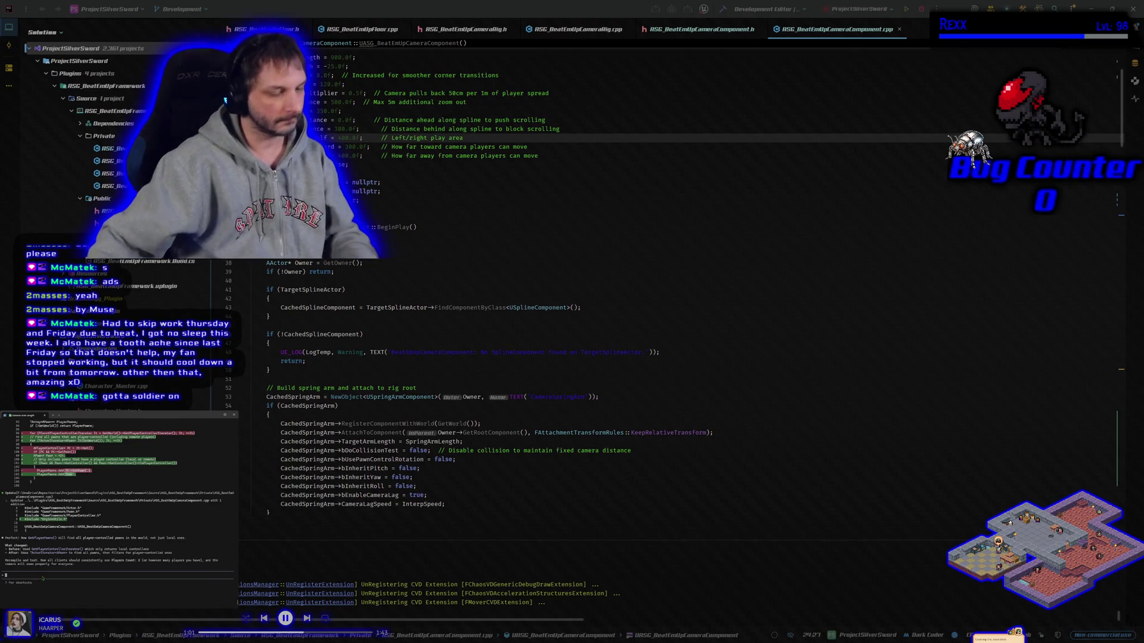
pyautogui.write('clear')
pyautogui.write('up ')
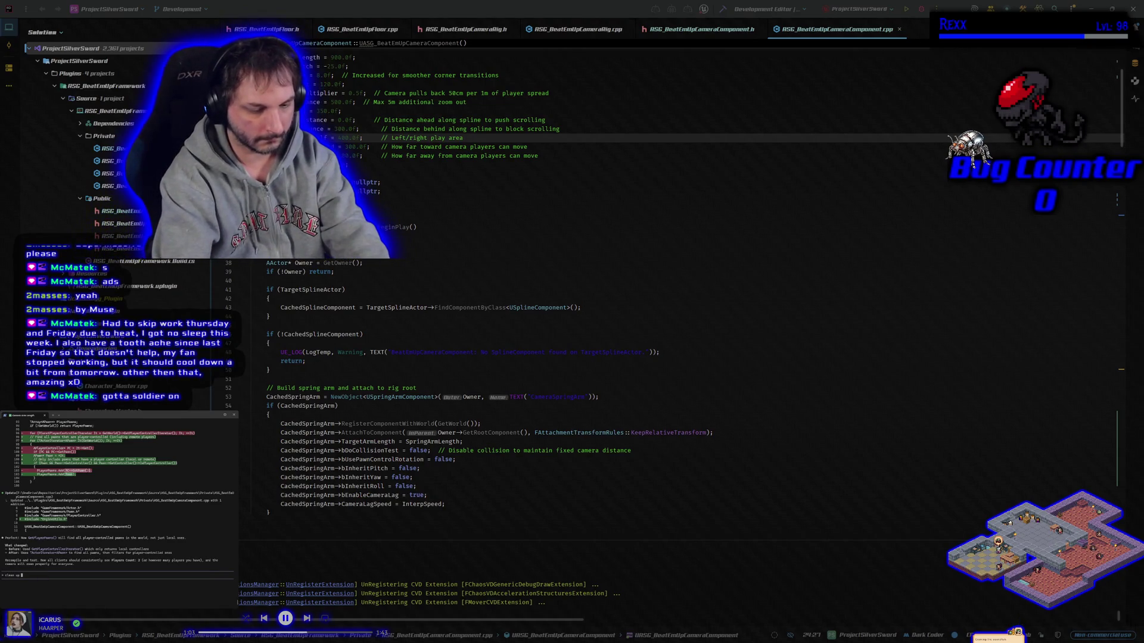
pyautogui.write('all of your logs')
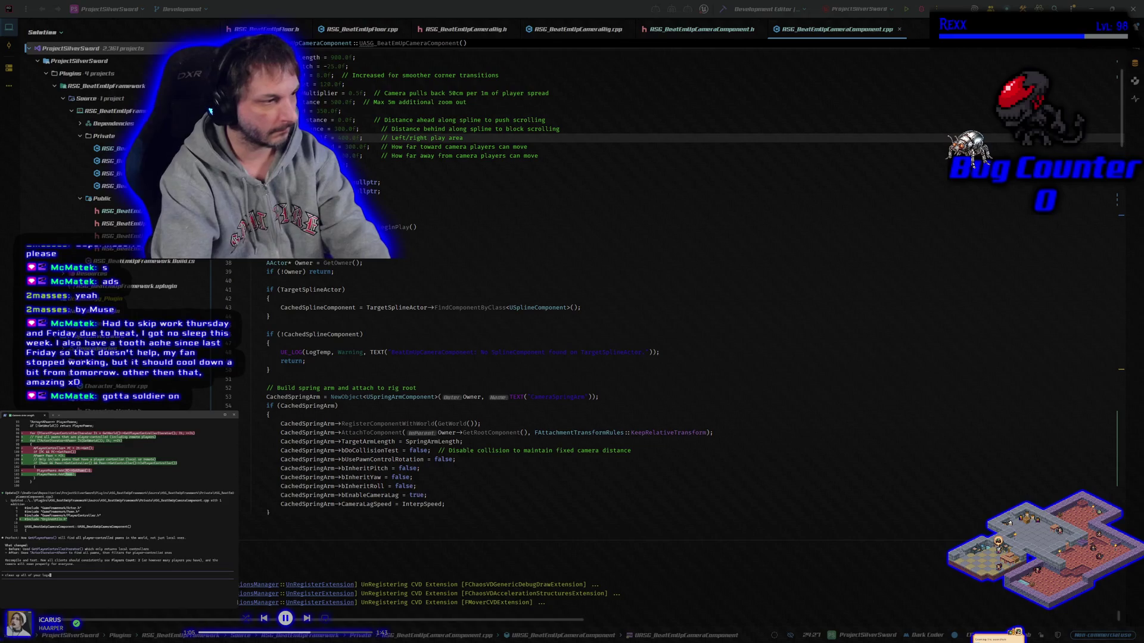
pyautogui.write(' please')
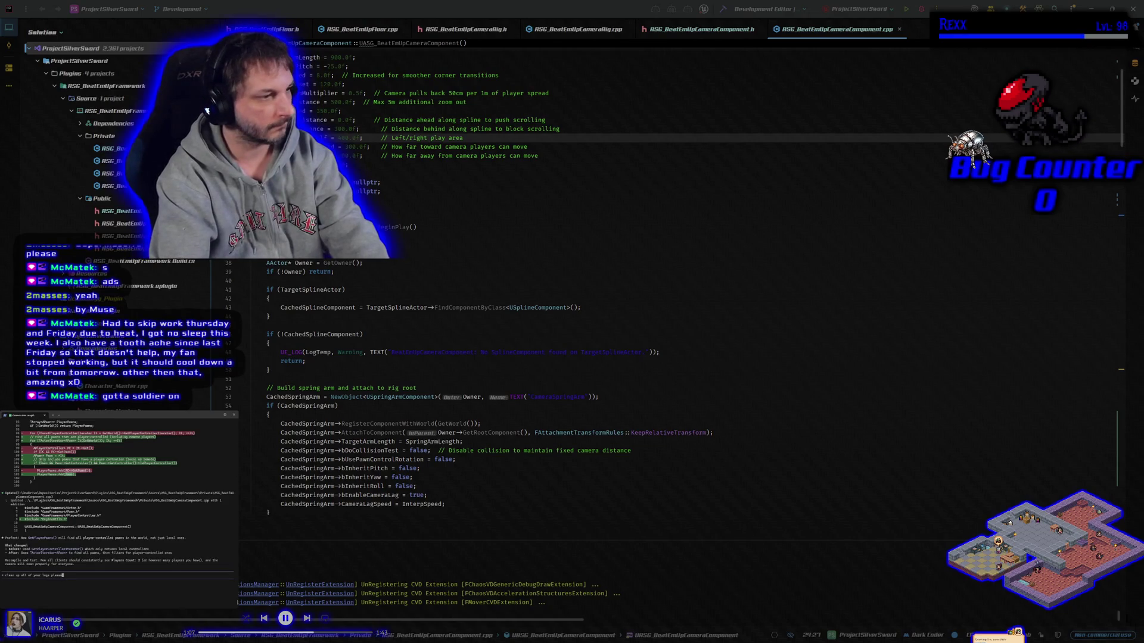
# Step: Send the log-cleanup request and approve the assistant's first log-removal edit
pyautogui.press('Return')
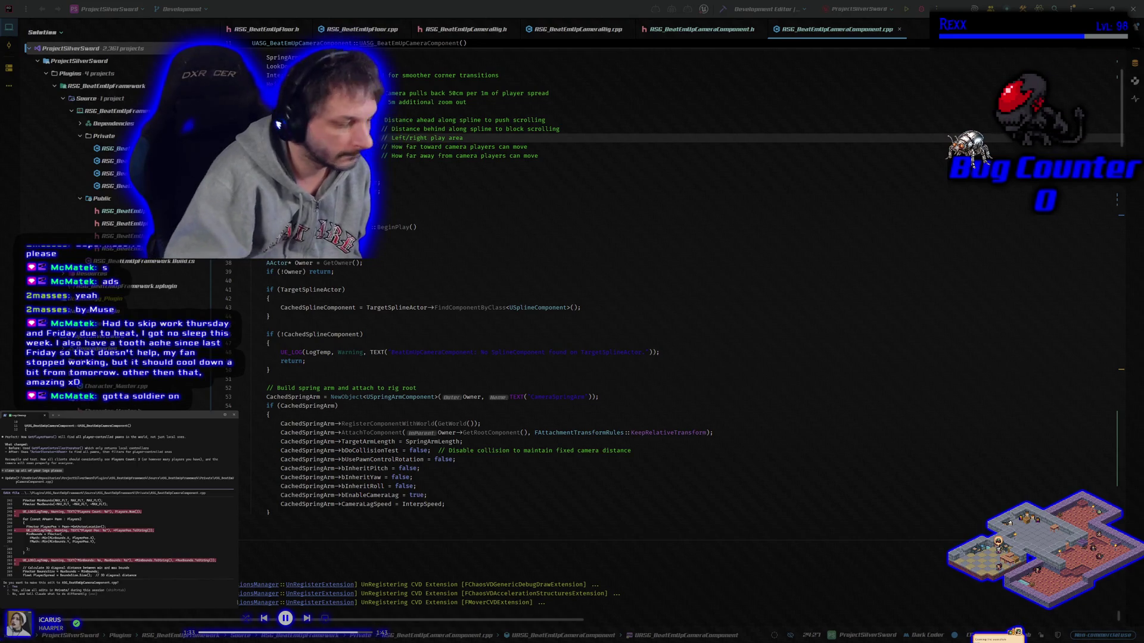
pyautogui.press('Return')
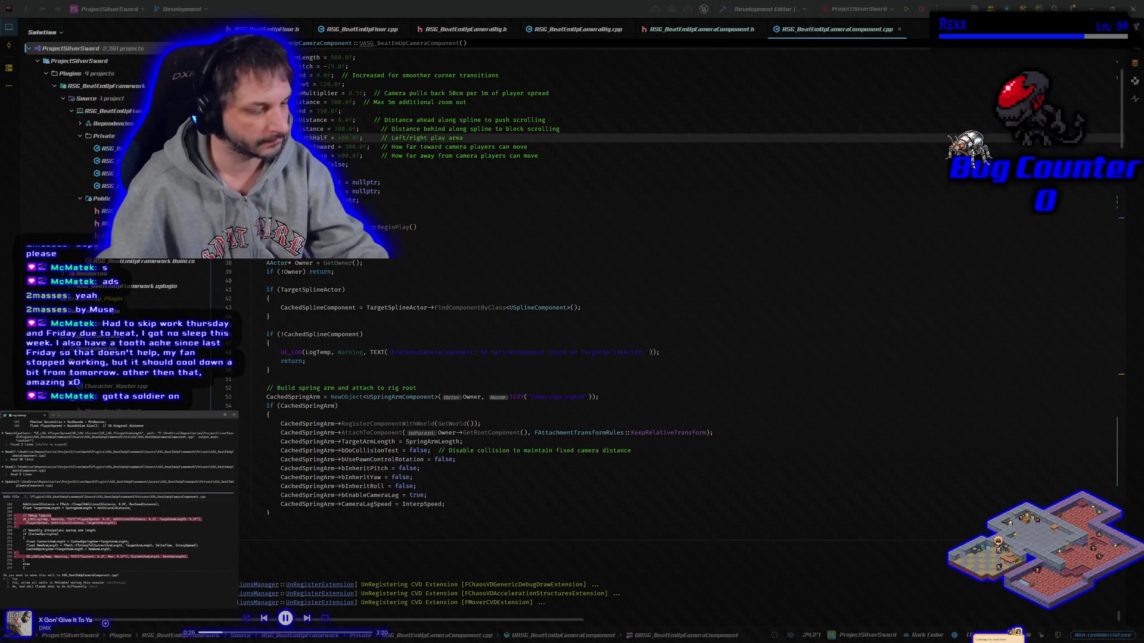
# Step: Approve the next debug-log removal edit, then return focus to the code editor
pyautogui.press('Return')
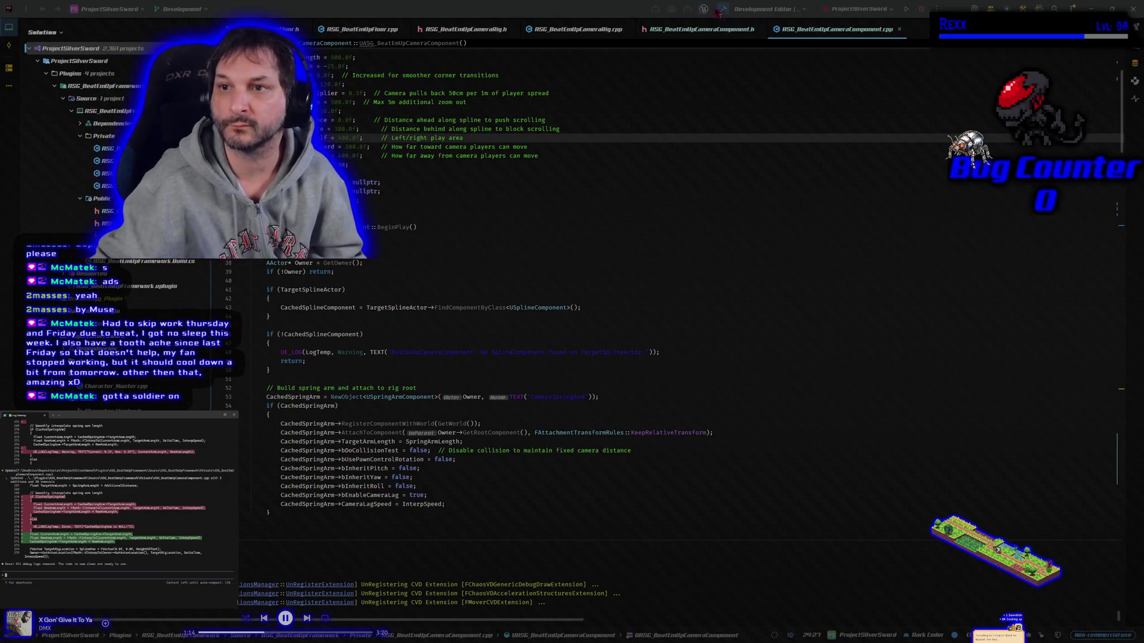
pyautogui.click(344, 137)
# Step: Build the selected project with Ctrl+Shift+B, then switch over to Unreal Editor
pyautogui.hotkey('ctrl', 'shift', 'b')
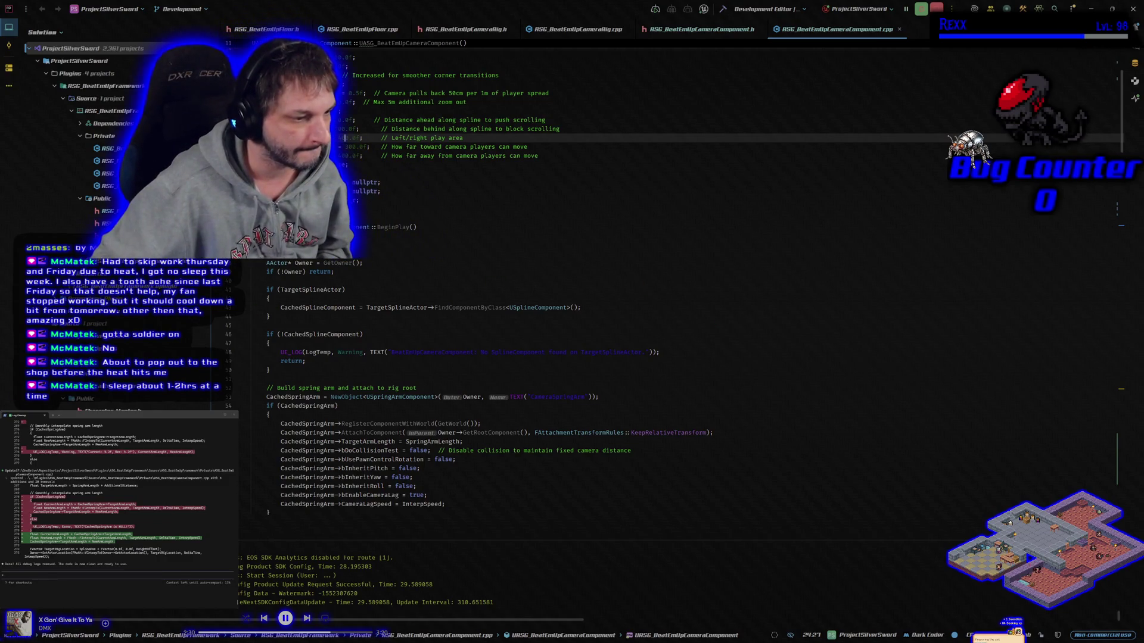
pyautogui.hotkey('alt', 'Tab')
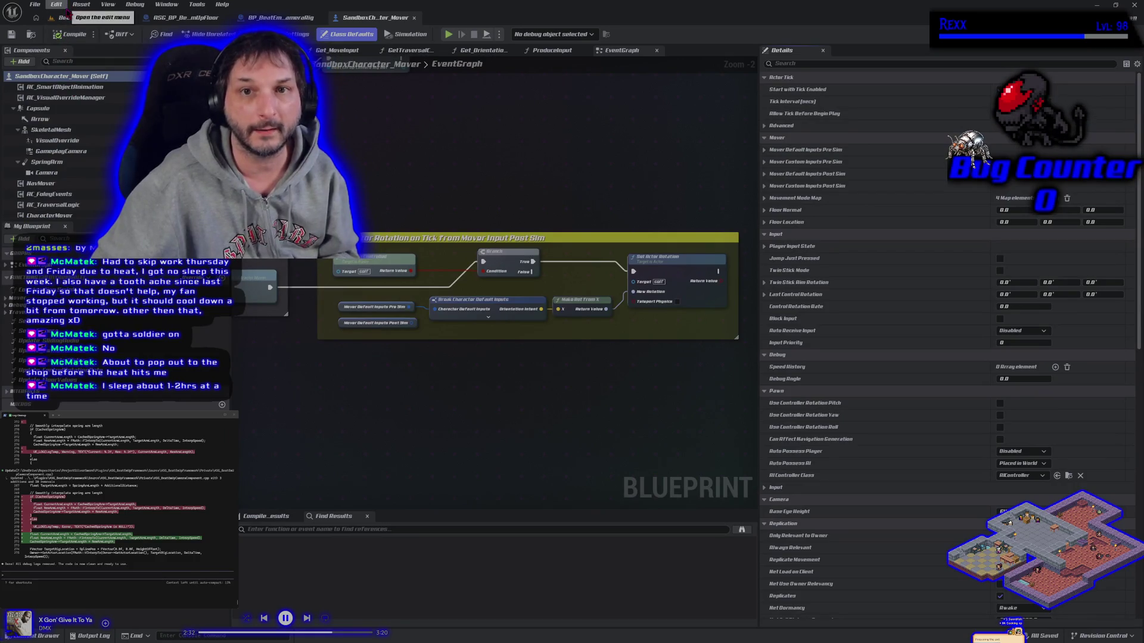
# Step: Play-test BeatEmUpLevel in multiplayer PIE, running right and jumping onto the 1M block, then stop
pyautogui.click(62, 17)
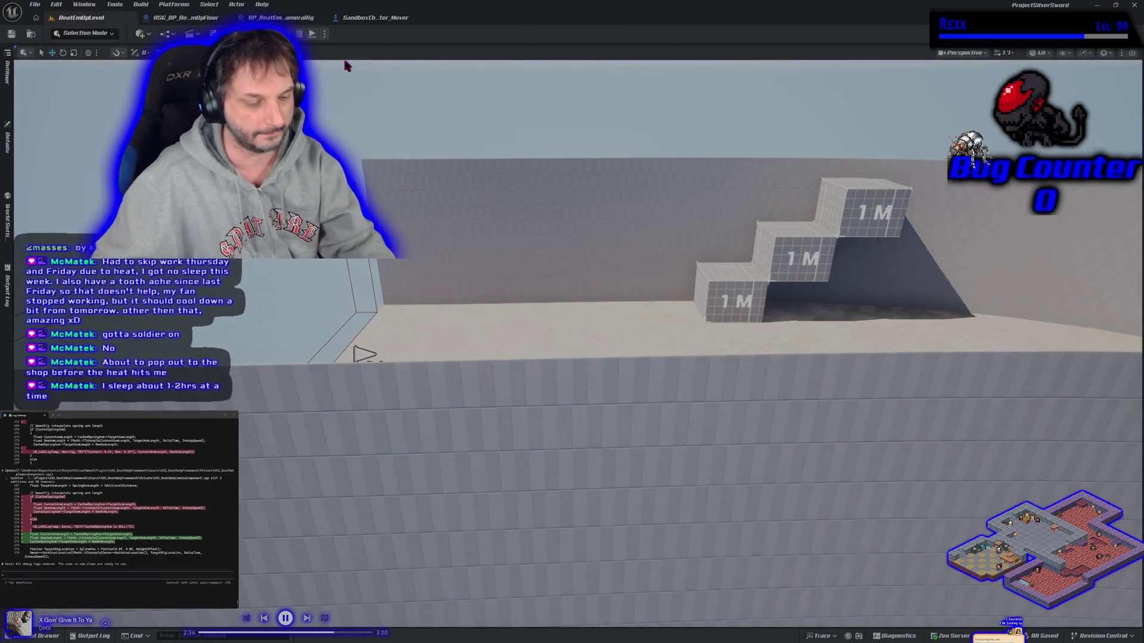
pyautogui.hotkey('alt', 'p')
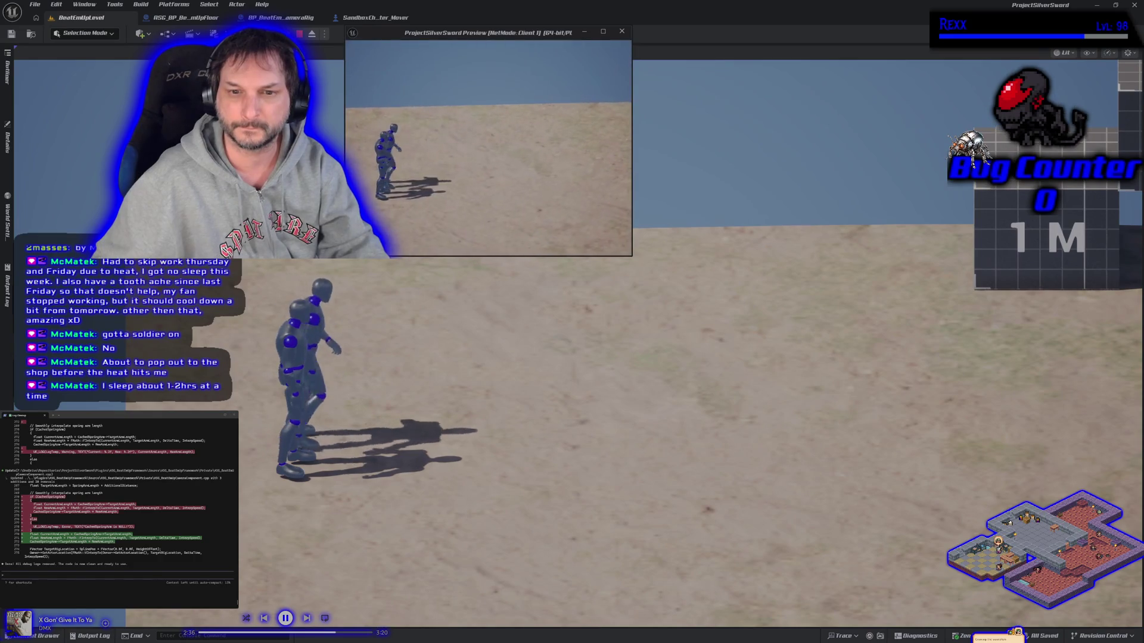
pyautogui.press('d')
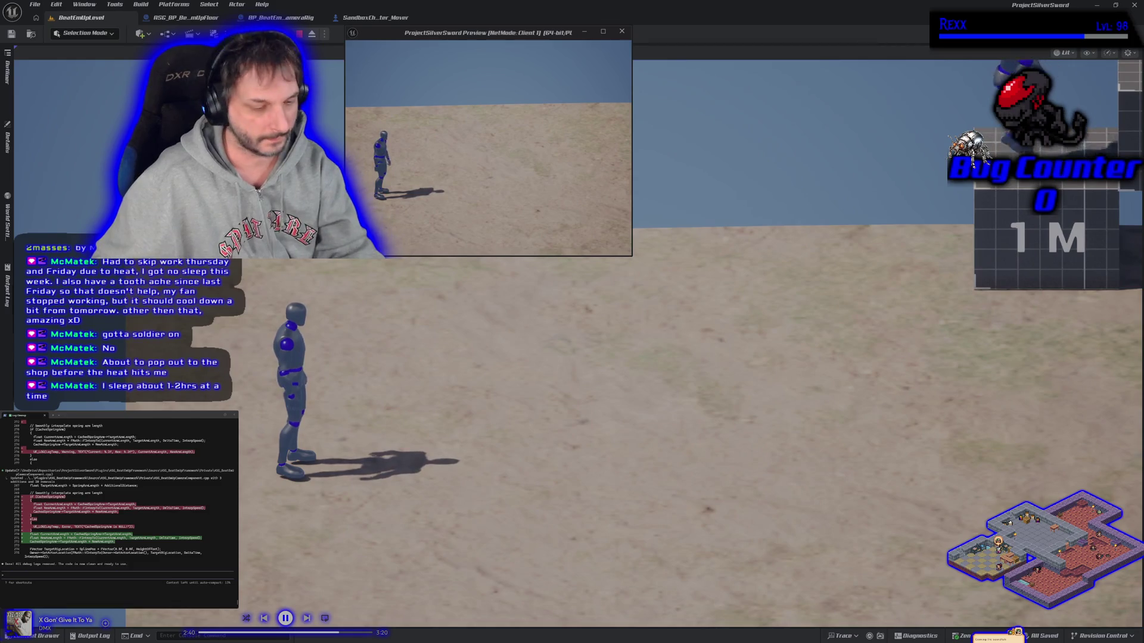
pyautogui.hotkey('alt', 'Tab')
pyautogui.press('d')
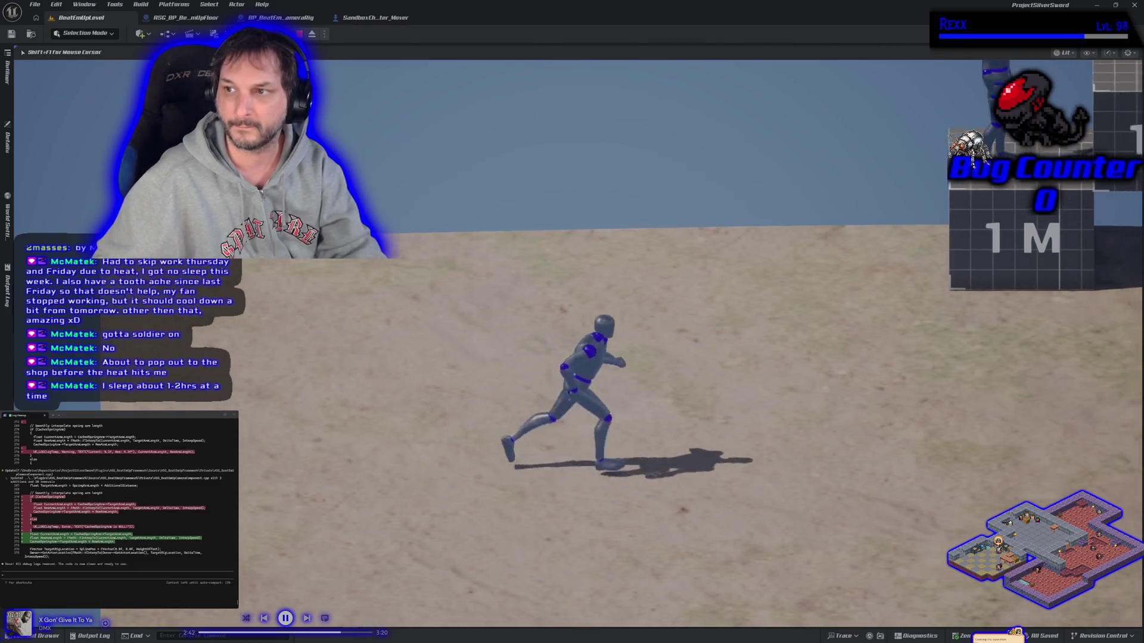
pyautogui.press('w')
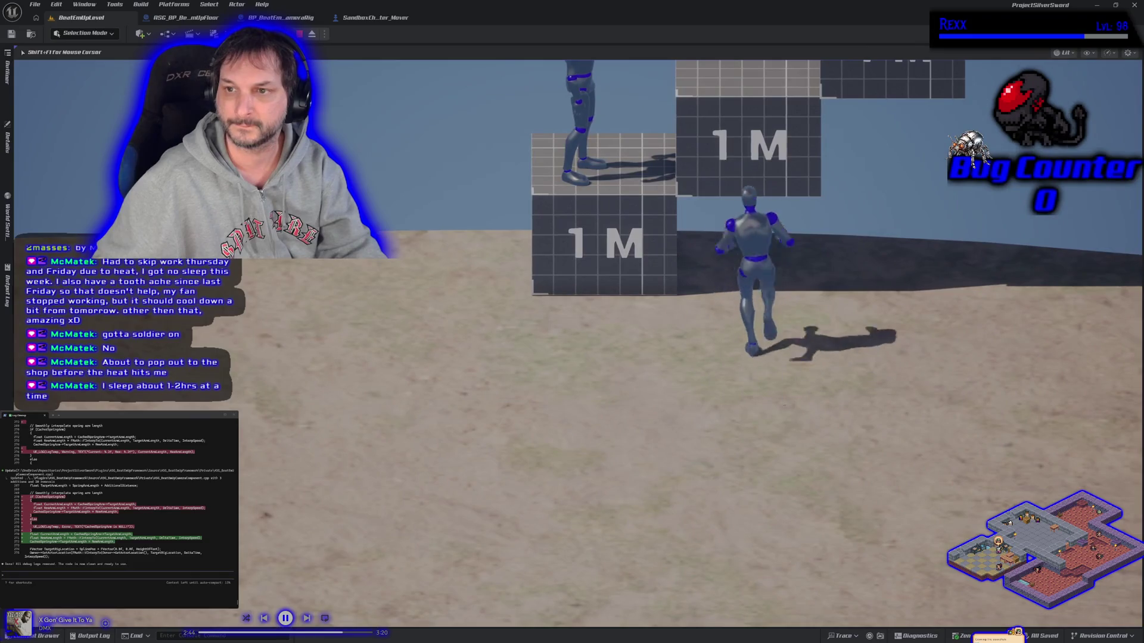
pyautogui.press('space')
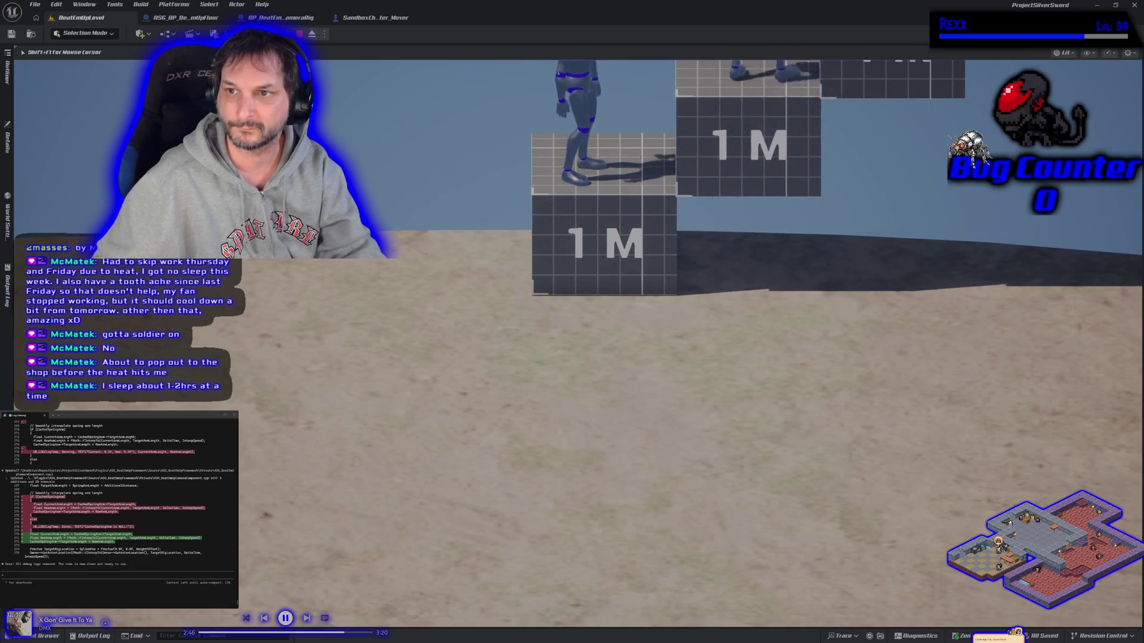
pyautogui.press('Escape')
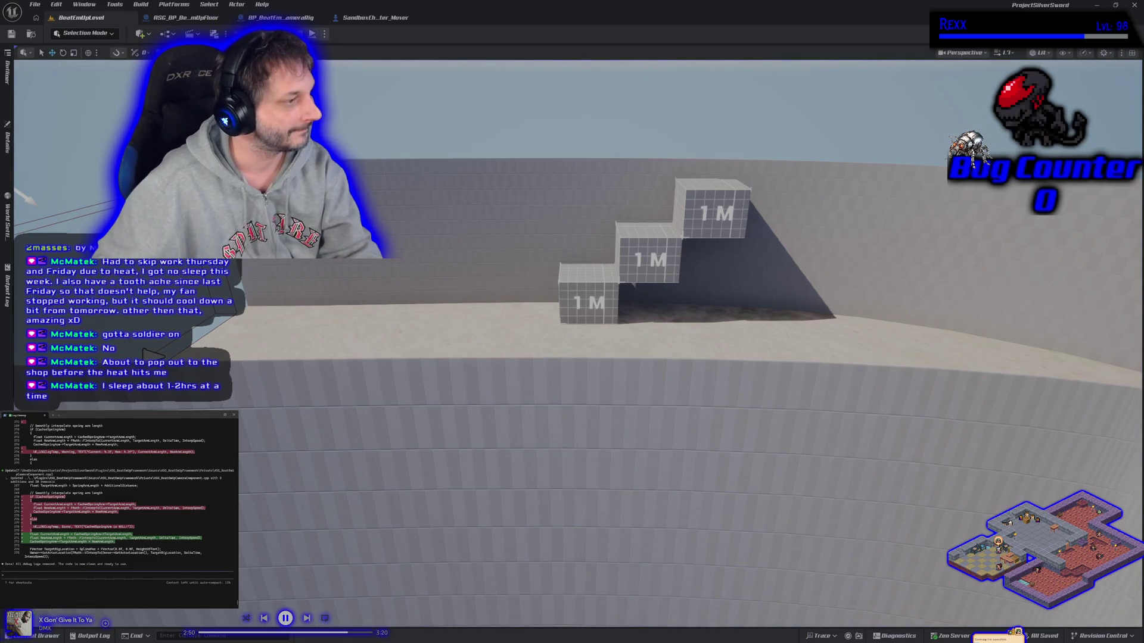
pyautogui.write('cl')
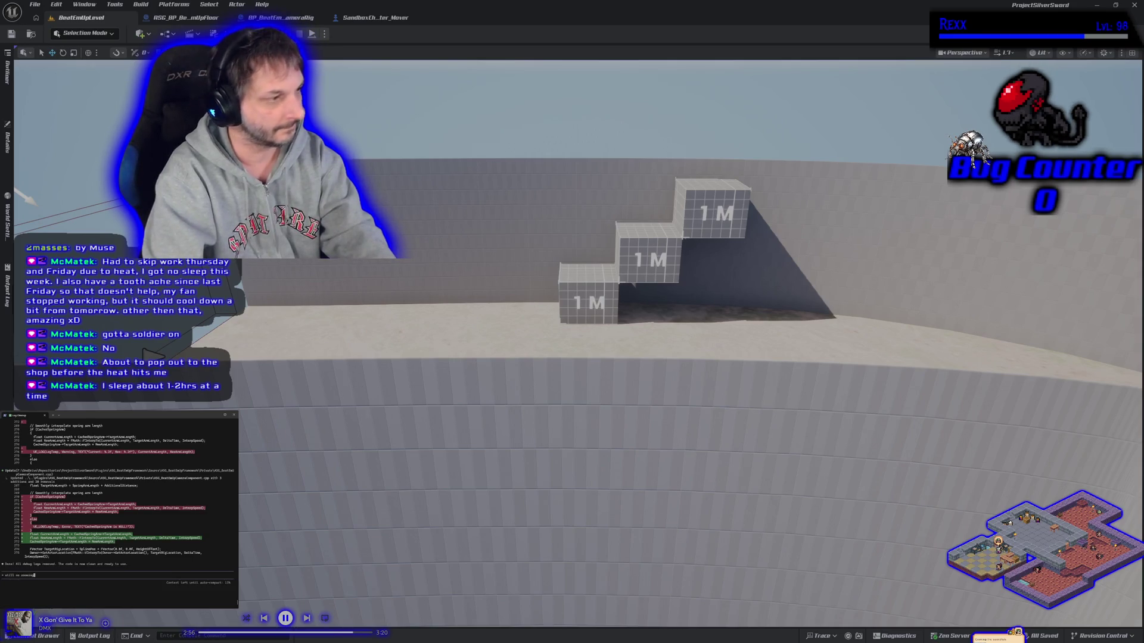
# Step: Send the 'still no zooming' report to the Claude Code assistant
pyautogui.press('Return')
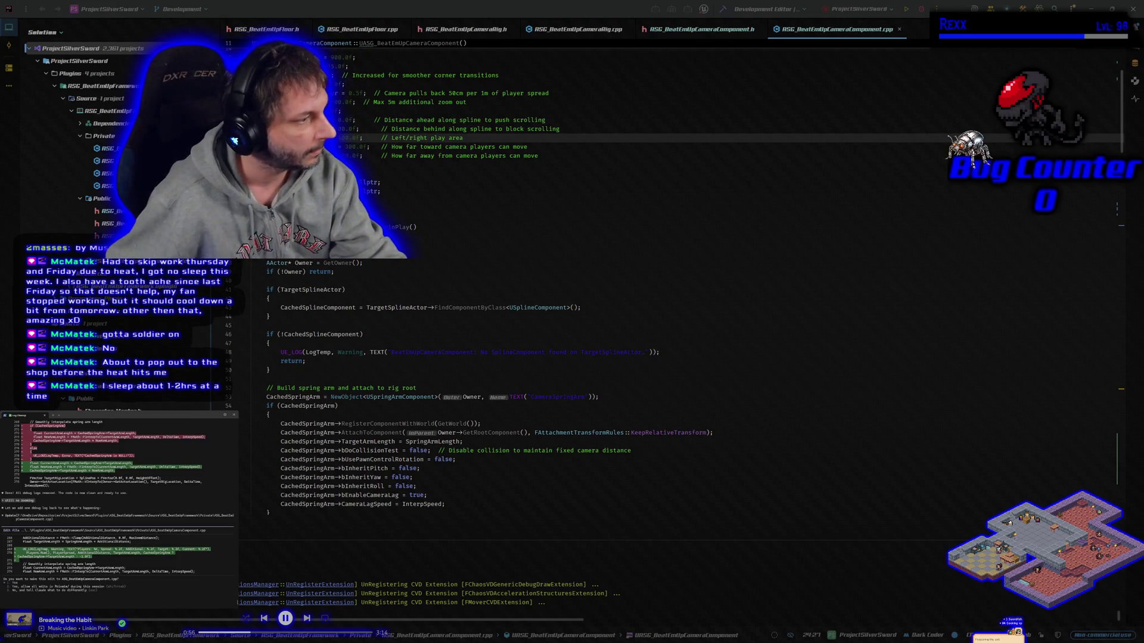
# Step: Approve the camera edit, rebuild in Rider, then launch a multiplayer play test of BeatEmUpLevel
pyautogui.press('Return')
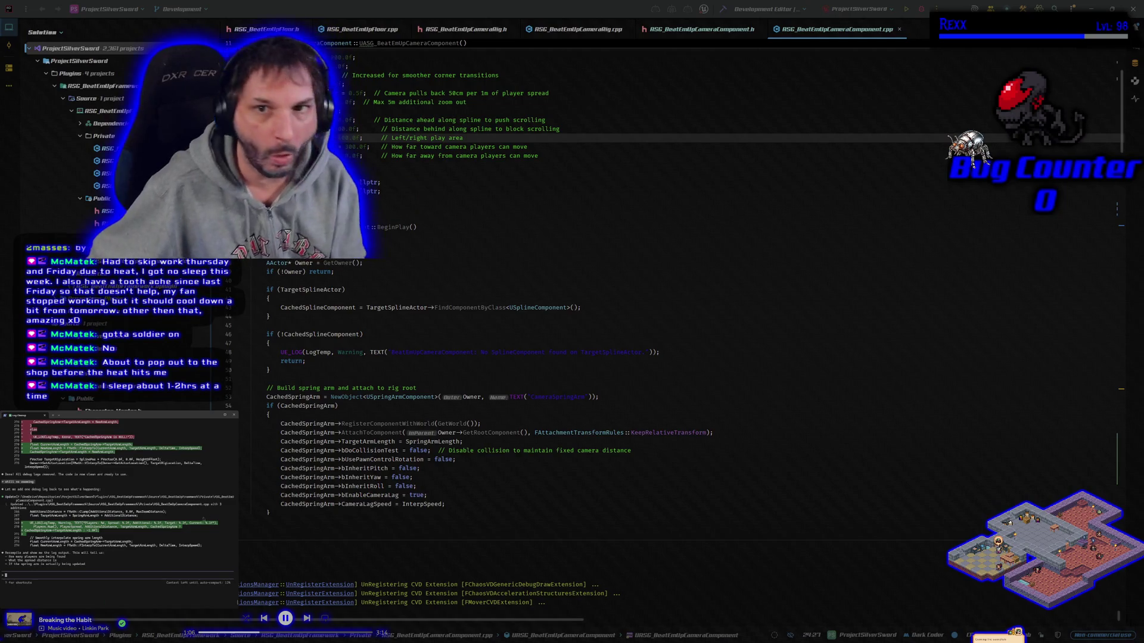
pyautogui.click(723, 9)
pyautogui.click(723, 9)
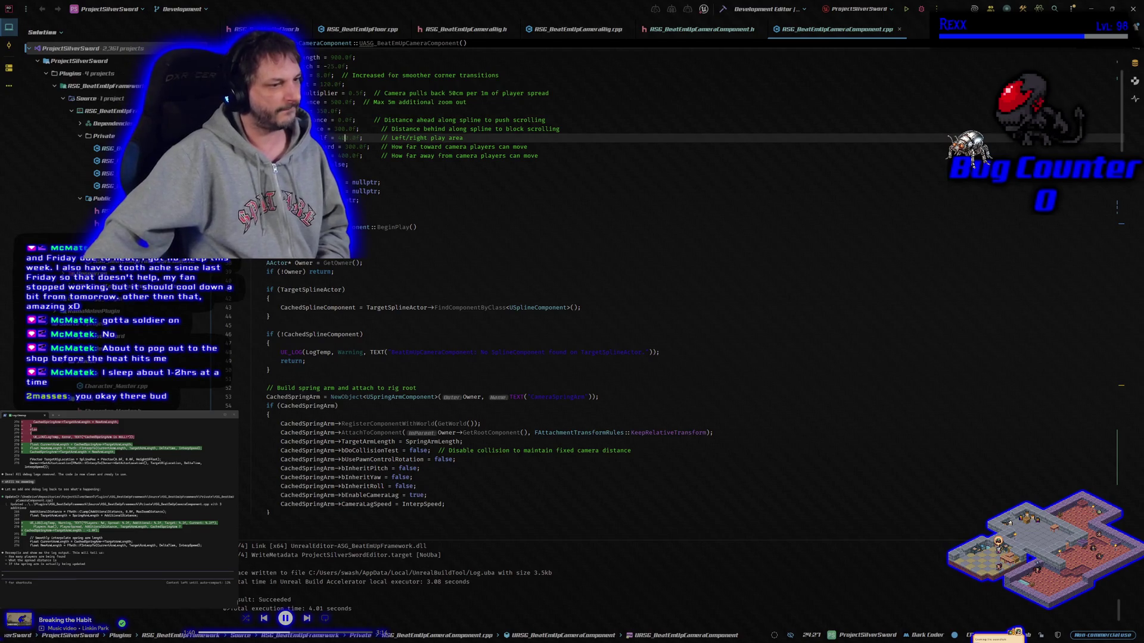
pyautogui.click(570, 13)
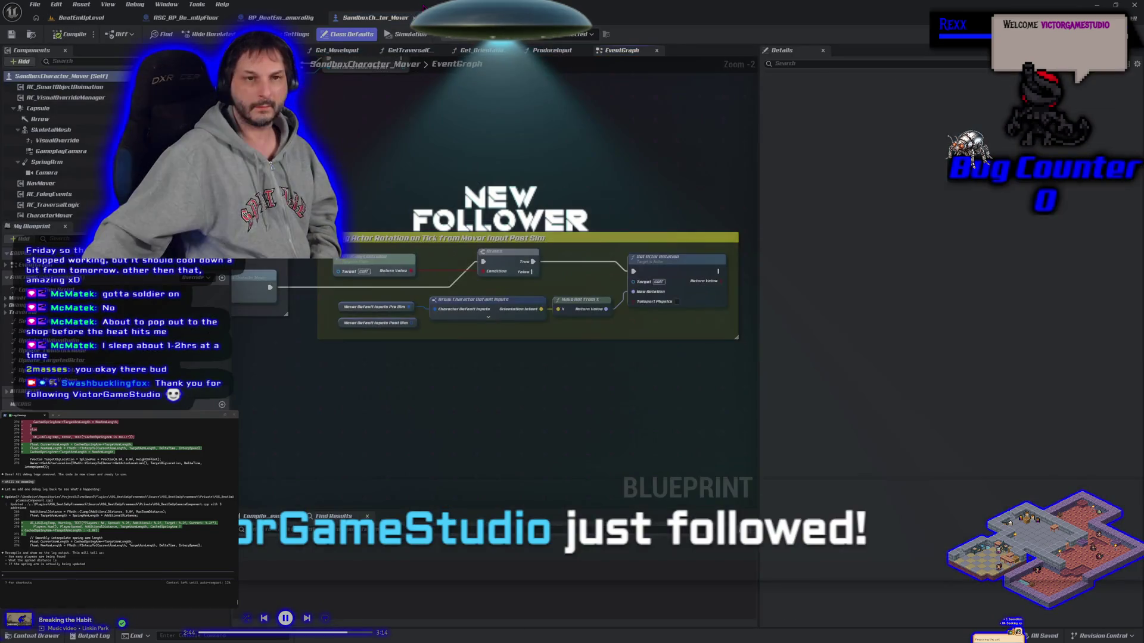
pyautogui.click(81, 17)
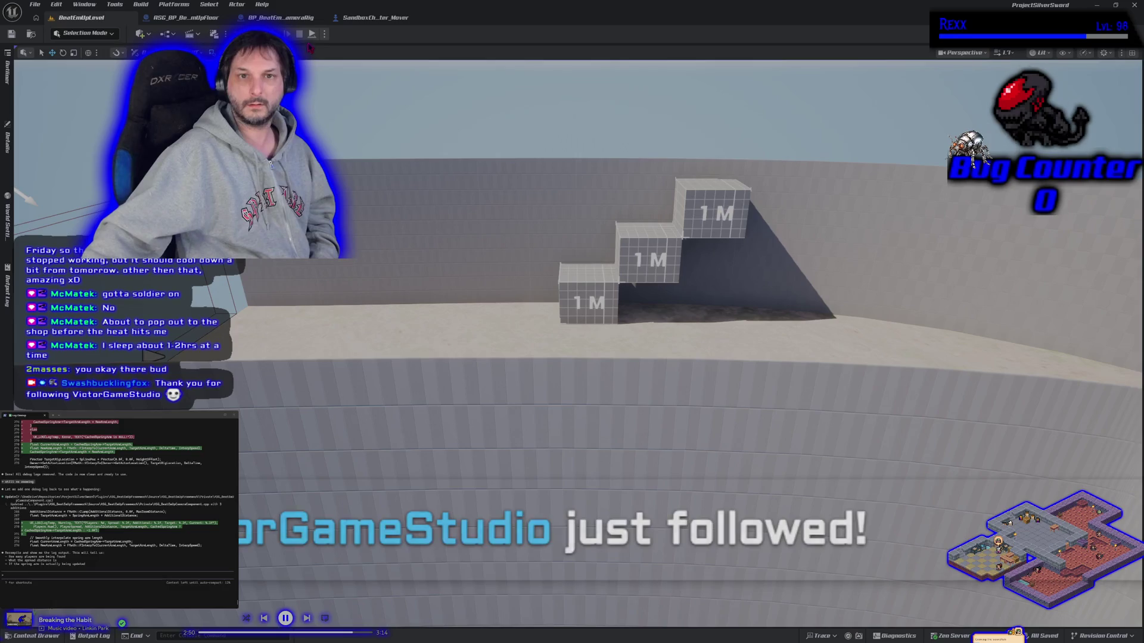
pyautogui.click(280, 33)
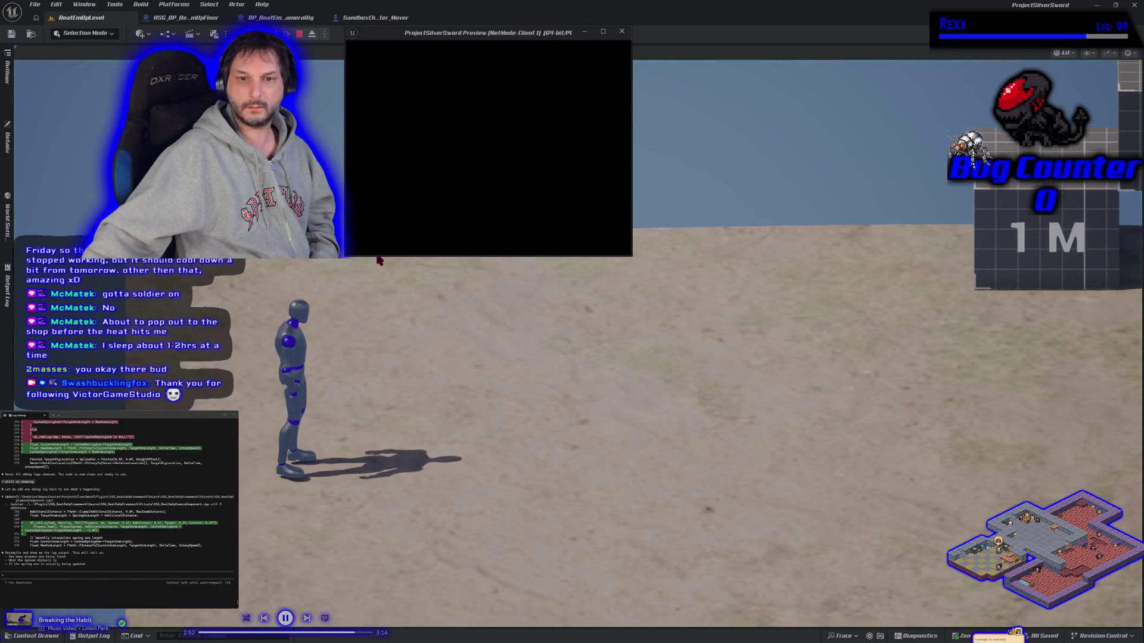
# Step: Run right and jump onto the 1M blocks to check the camera, then stop and open the Content Drawer
pyautogui.press('d')
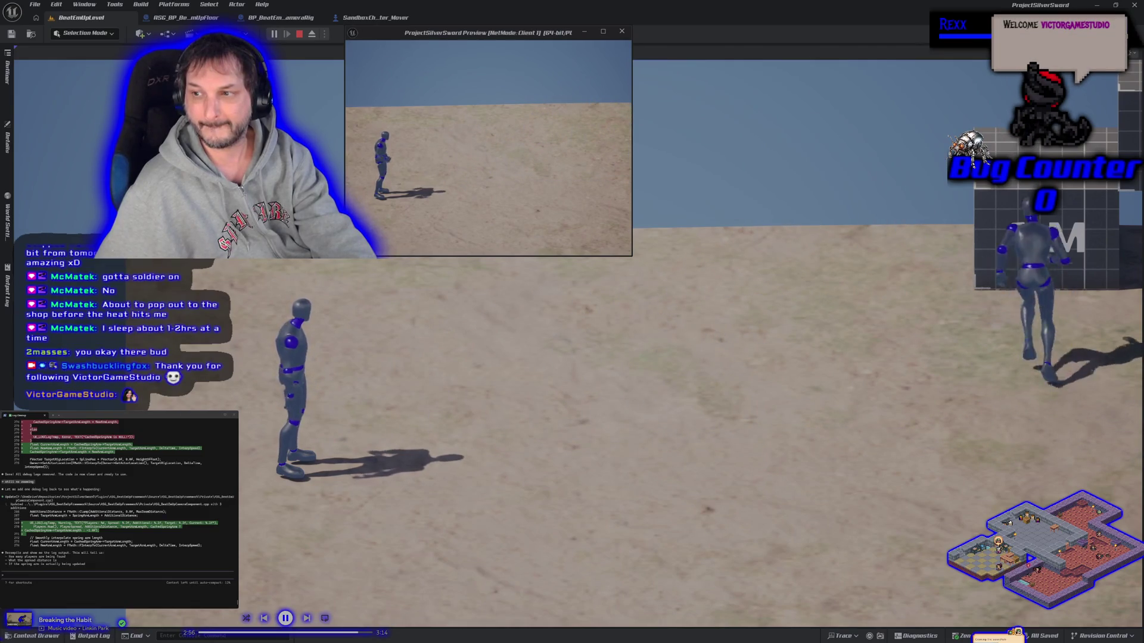
pyautogui.hotkey('alt', 'Tab')
pyautogui.press('d')
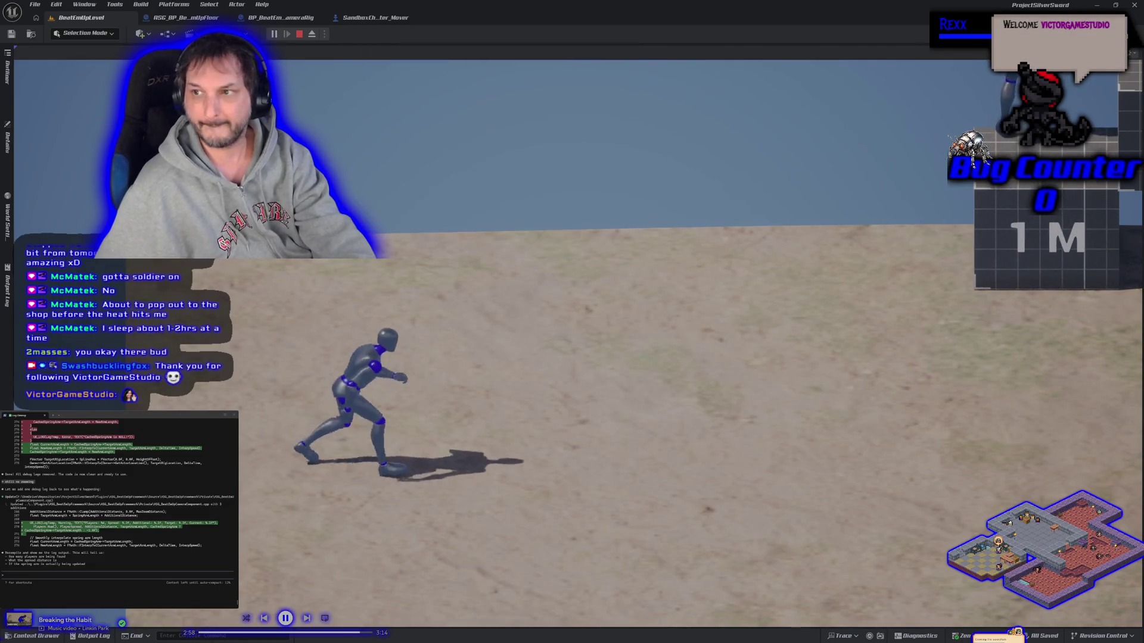
pyautogui.press('w')
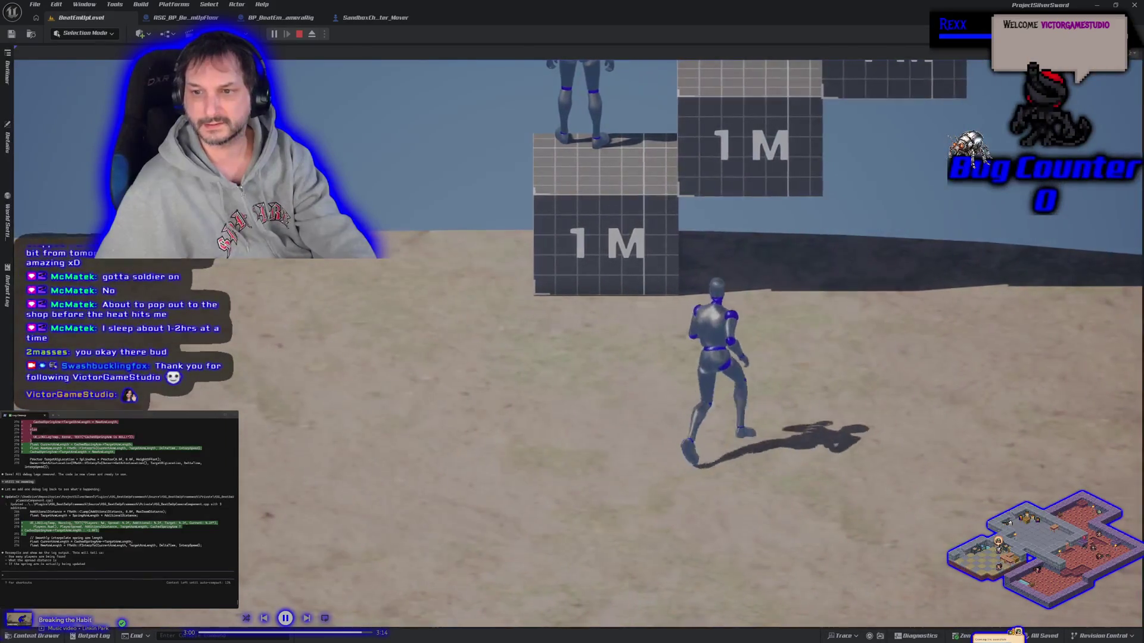
pyautogui.press('space')
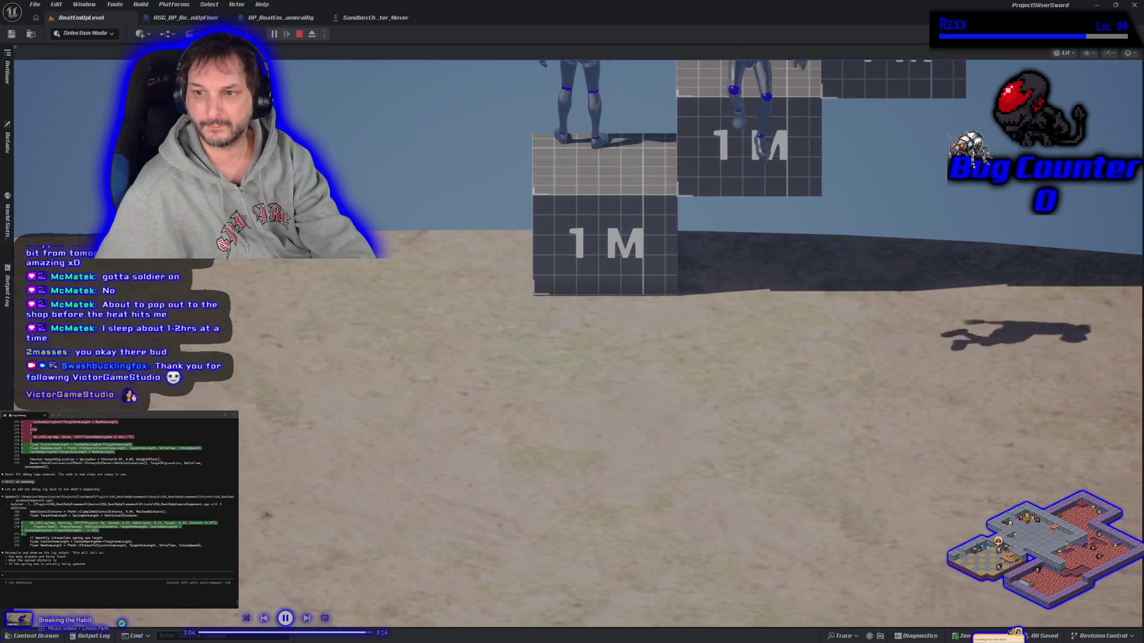
pyautogui.press('Escape')
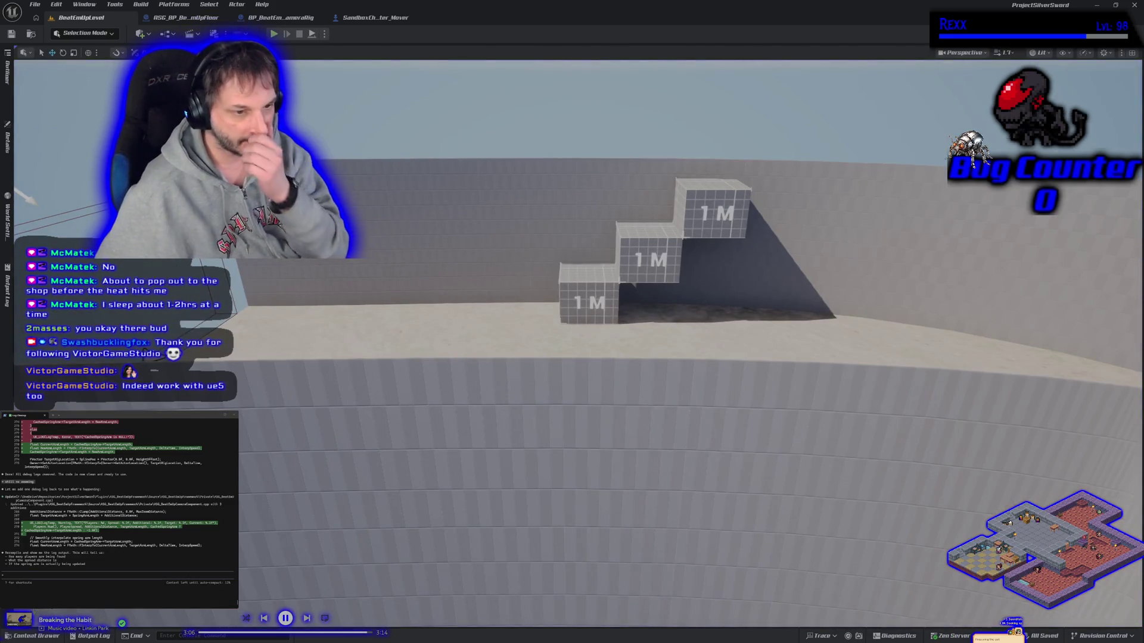
pyautogui.hotkey('ctrl', 'space')
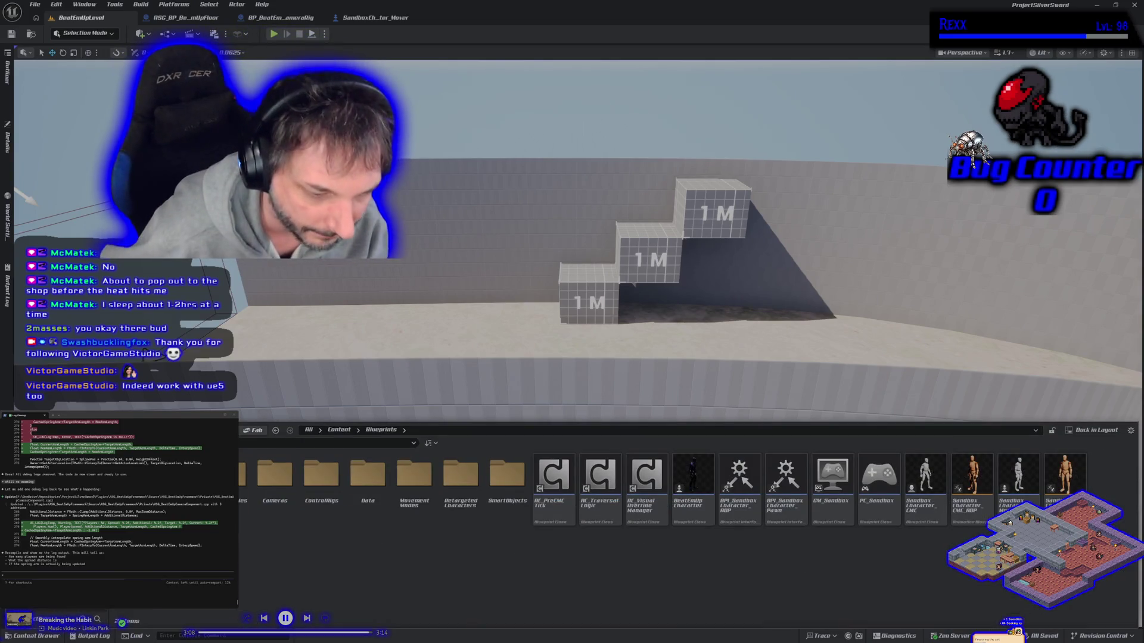